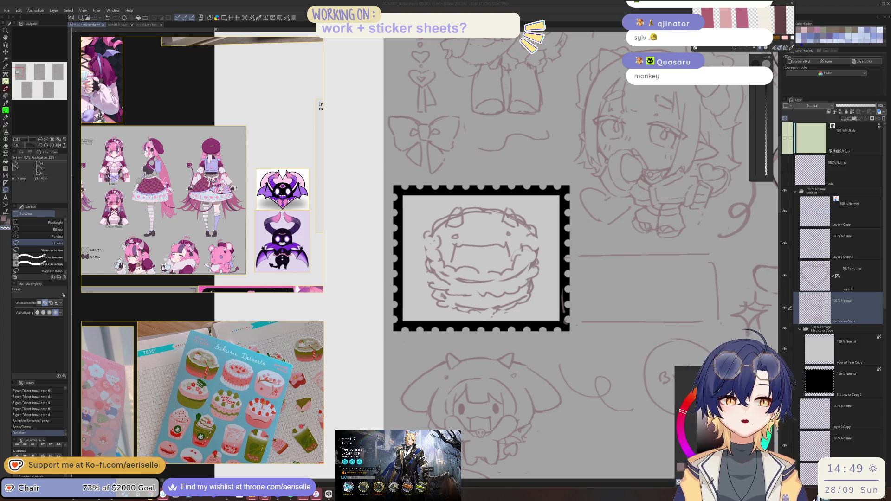
# Step: Enlarge the red cake sticker sheet in the reference window and make the window taller
pyautogui.click(239, 412)
pyautogui.scroll(-3, 239, 412)
pyautogui.scroll(2, 238, 412)
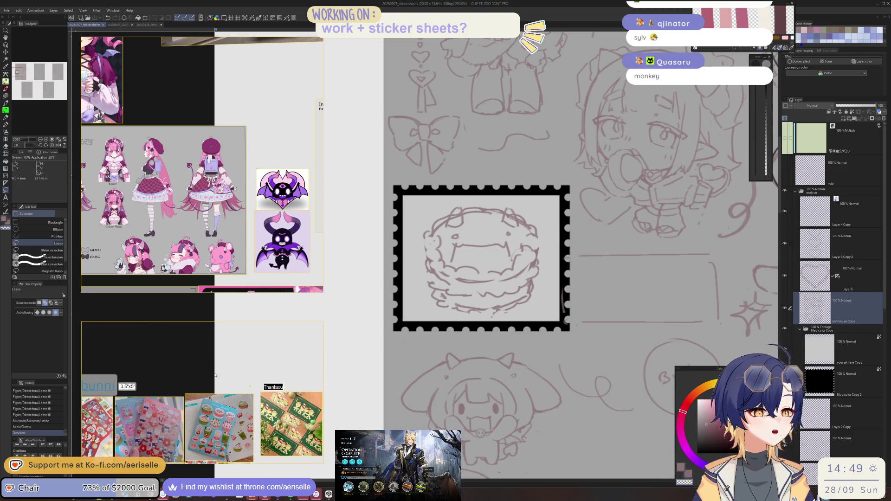
pyautogui.click(223, 376)
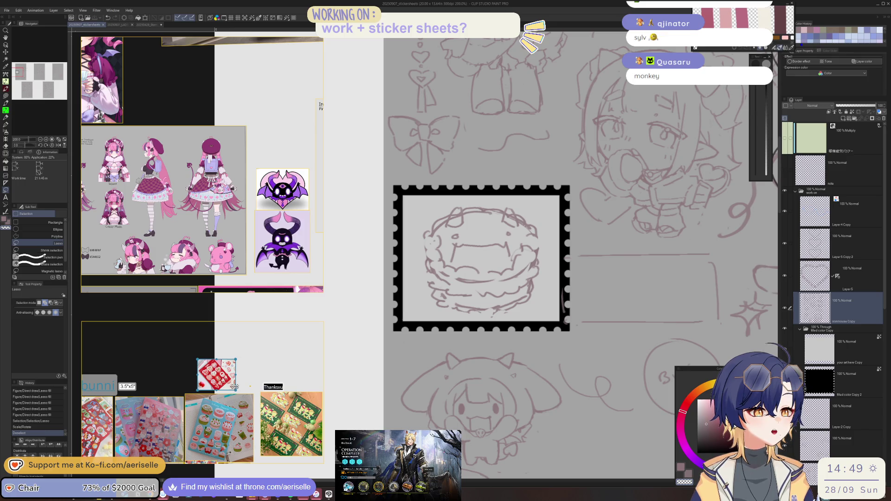
pyautogui.moveTo(236, 360); pyautogui.dragTo(279, 325)
pyautogui.moveTo(222, 380); pyautogui.dragTo(199, 382)
pyautogui.scroll(3, 200, 383)
pyautogui.scroll(2, 200, 382)
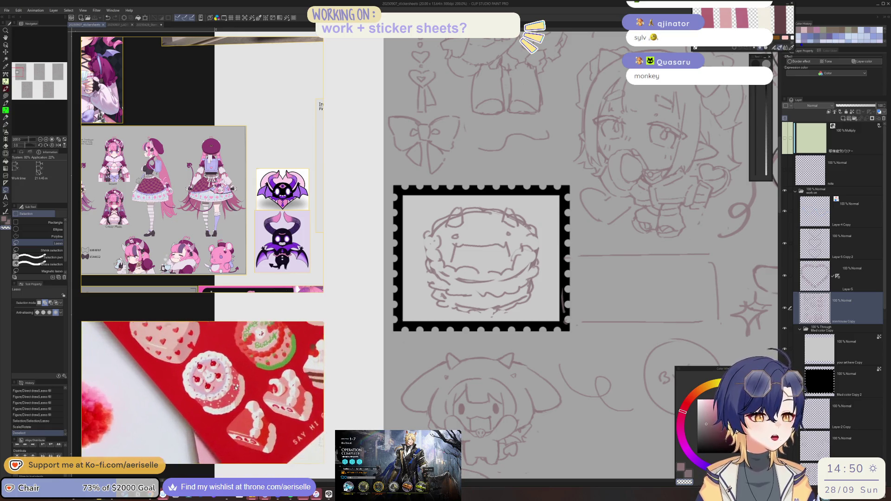
pyautogui.moveTo(263, 322); pyautogui.dragTo(263, 275)
pyautogui.scroll(2, 184, 342)
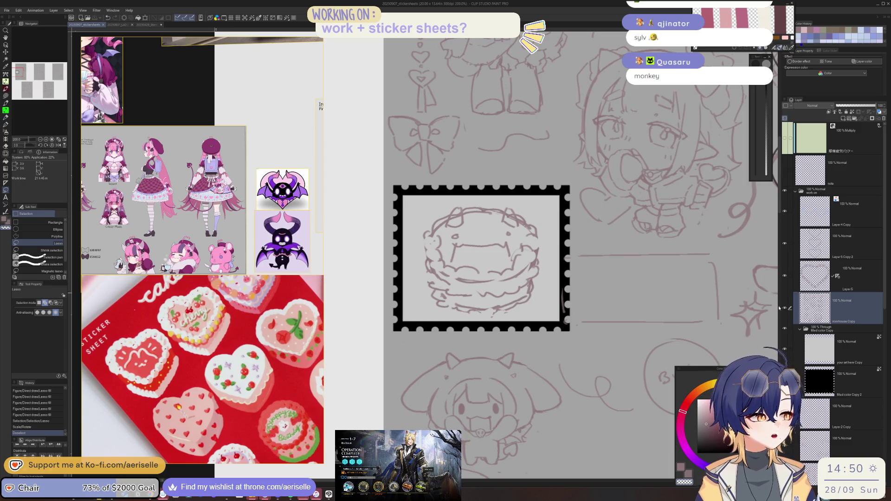
# Step: Erase the old pancake sketch from the stamp frame with a size-100 eraser
pyautogui.press('e')
pyautogui.moveTo(755, 130); pyautogui.dragTo(755, 103)
pyautogui.moveTo(425, 218)
pyautogui.mouseDown()
pyautogui.moveTo(515, 222)
pyautogui.moveTo(445, 293)
pyautogui.moveTo(517, 303)
pyautogui.mouseUp()
pyautogui.press('p')
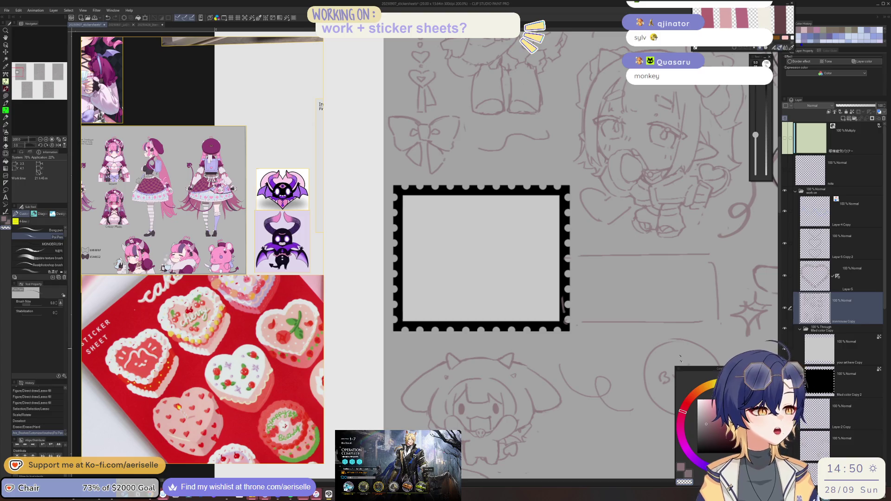
# Step: Draw the cake's sides, bottom curve and heart-shaped top in light mauve
pyautogui.click(683, 468)
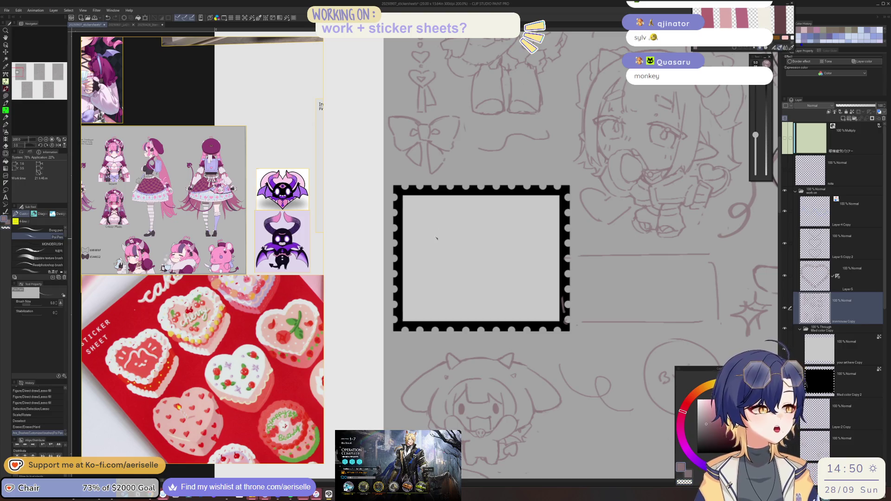
pyautogui.moveTo(431, 227)
pyautogui.mouseDown()
pyautogui.moveTo(438, 284)
pyautogui.moveTo(484, 311)
pyautogui.moveTo(531, 287)
pyautogui.mouseUp()
pyautogui.moveTo(534, 227); pyautogui.dragTo(535, 277)
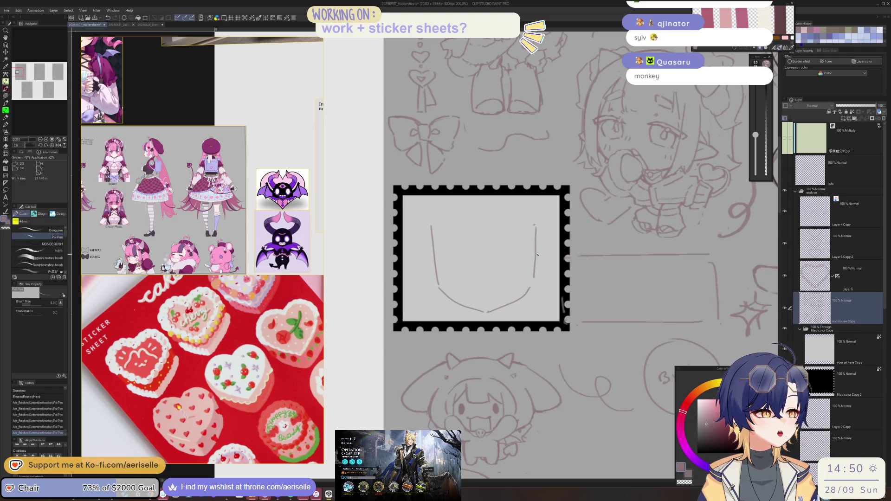
pyautogui.moveTo(432, 226)
pyautogui.mouseDown()
pyautogui.moveTo(444, 213)
pyautogui.moveTo(517, 210)
pyautogui.moveTo(532, 220)
pyautogui.moveTo(461, 239)
pyautogui.moveTo(489, 261)
pyautogui.moveTo(532, 228)
pyautogui.mouseUp()
pyautogui.hotkey('ctrl', 'z')
# Step: Add a small horn at the heart's top-left, dropping the extra stroke below the point
pyautogui.press('e')
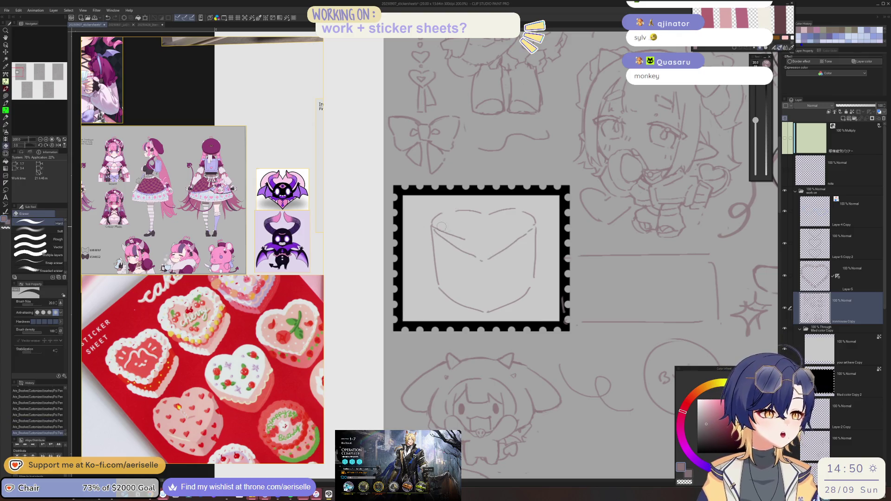
pyautogui.press('p')
pyautogui.moveTo(468, 239)
pyautogui.mouseDown()
pyautogui.moveTo(449, 207)
pyautogui.moveTo(457, 214)
pyautogui.moveTo(516, 204)
pyautogui.moveTo(522, 213)
pyautogui.mouseUp()
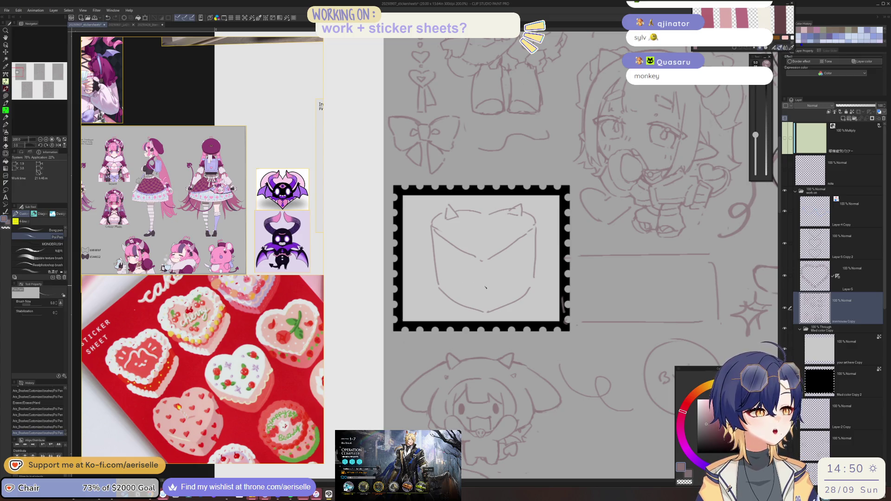
pyautogui.moveTo(478, 278)
pyautogui.mouseDown()
pyautogui.moveTo(442, 304)
pyautogui.moveTo(448, 309)
pyautogui.moveTo(457, 282)
pyautogui.moveTo(501, 283)
pyautogui.moveTo(483, 302)
pyautogui.moveTo(466, 279)
pyautogui.moveTo(499, 278)
pyautogui.moveTo(509, 301)
pyautogui.mouseUp()
pyautogui.hotkey('ctrl', 'z')
pyautogui.hotkey('ctrl', 'z')
pyautogui.hotkey('ctrl', 'z')
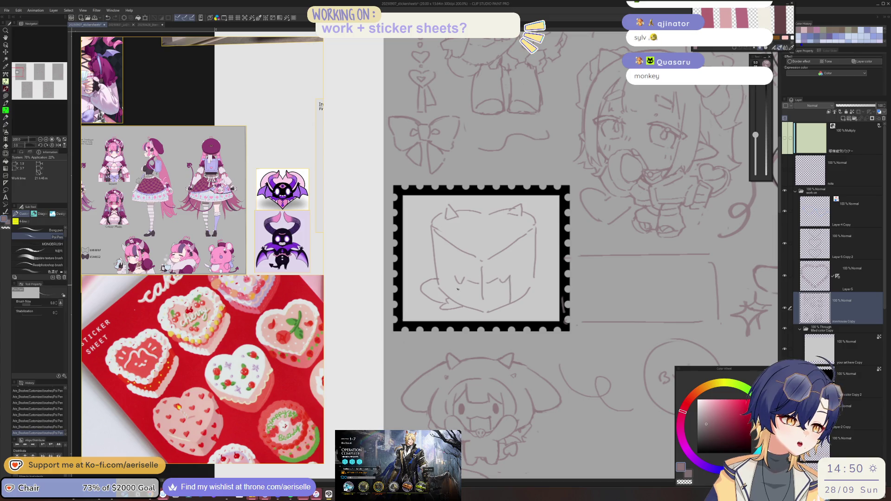
# Step: Redraw the cake's side edges and top curves, and add wavy frosting across the top
pyautogui.moveTo(458, 279); pyautogui.dragTo(457, 301)
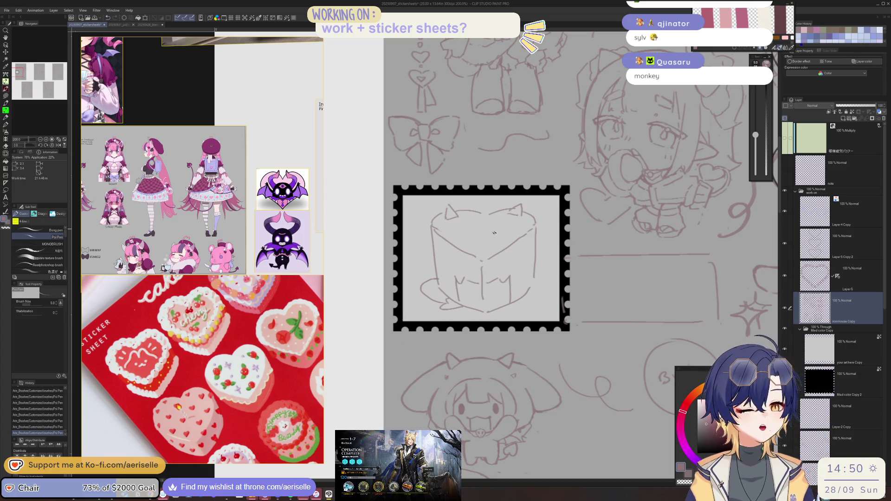
pyautogui.moveTo(437, 261)
pyautogui.mouseDown()
pyautogui.moveTo(435, 244)
pyautogui.moveTo(437, 263)
pyautogui.mouseUp()
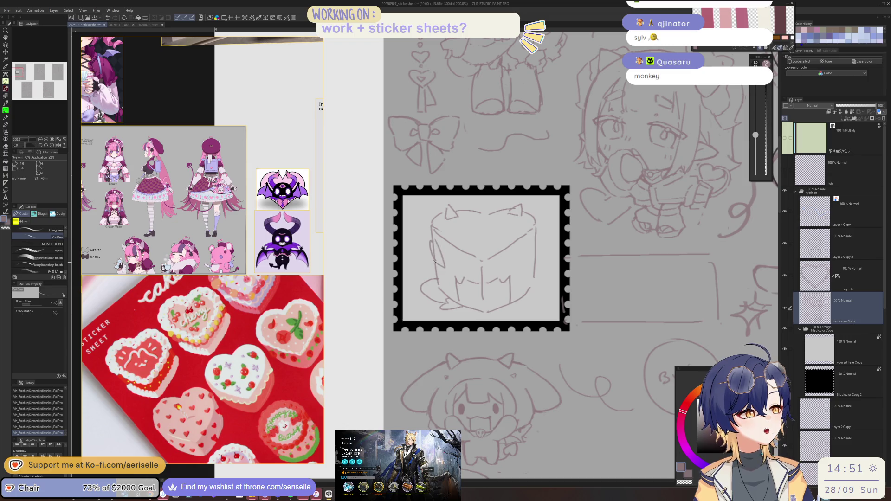
pyautogui.moveTo(529, 263); pyautogui.dragTo(526, 286)
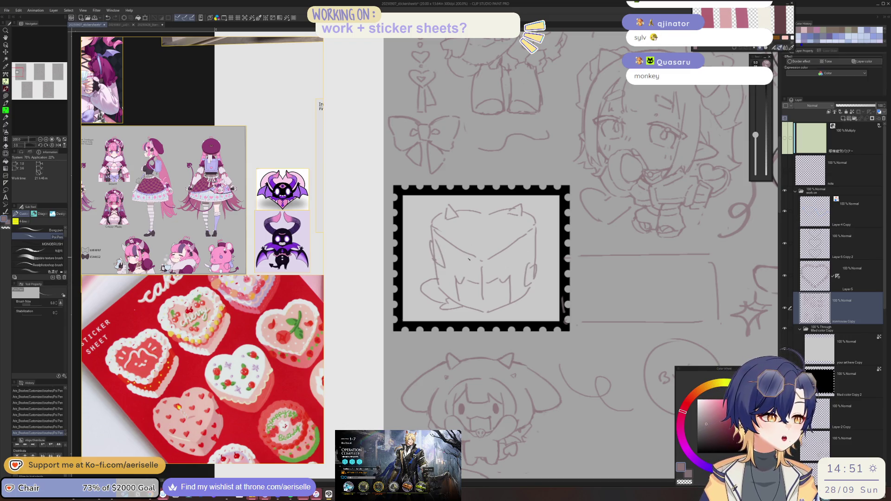
pyautogui.moveTo(435, 215)
pyautogui.mouseDown()
pyautogui.moveTo(428, 229)
pyautogui.moveTo(478, 262)
pyautogui.mouseUp()
pyautogui.moveTo(537, 218); pyautogui.dragTo(534, 233)
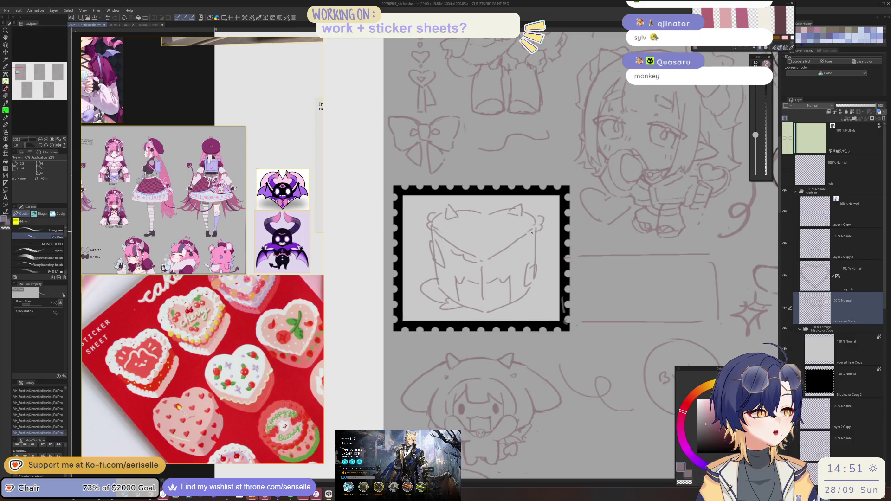
pyautogui.moveTo(459, 210); pyautogui.dragTo(506, 210)
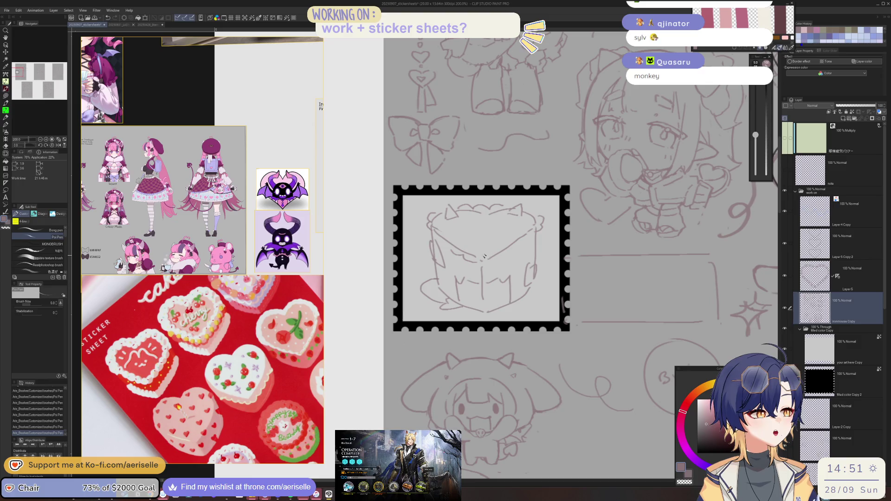
pyautogui.moveTo(495, 249); pyautogui.dragTo(525, 226)
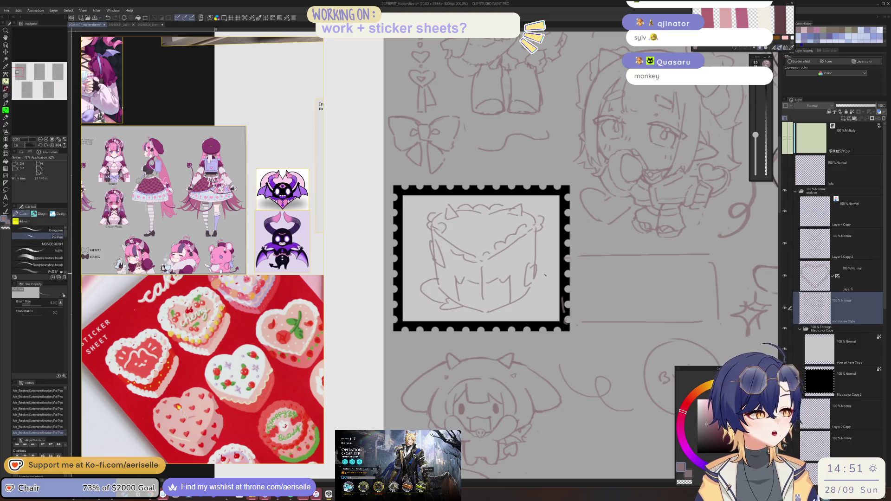
# Step: Erase stray strokes at the cake's bottom, paste another cake reference, and add lower-edge marks
pyautogui.press('e')
pyautogui.moveTo(456, 279); pyautogui.dragTo(511, 283)
pyautogui.press('p')
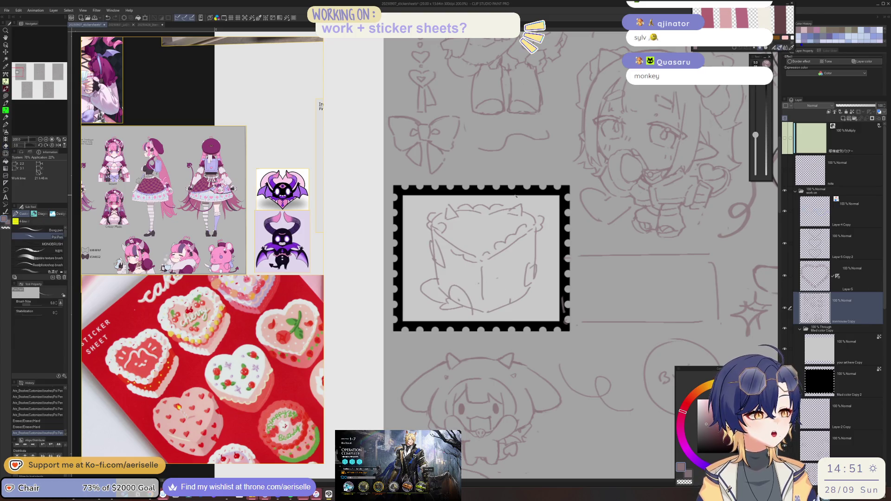
pyautogui.hotkey('ctrl', 'v')
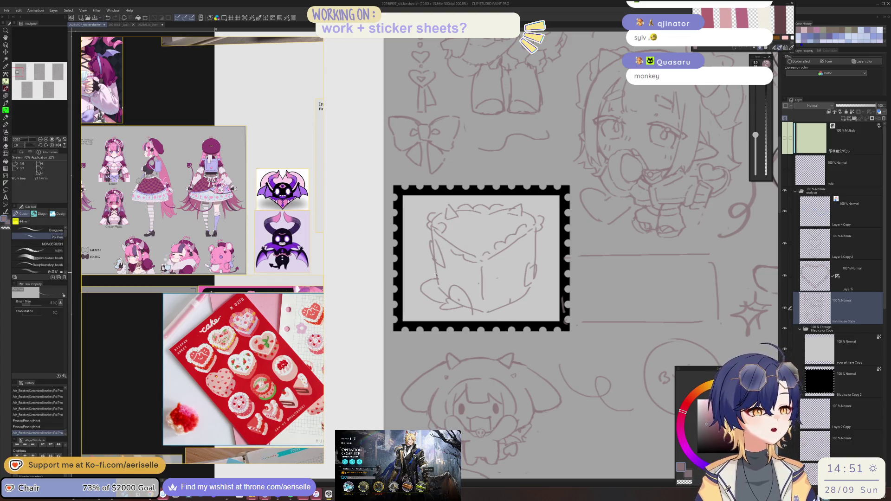
pyautogui.moveTo(430, 281)
pyautogui.mouseDown()
pyautogui.moveTo(495, 301)
pyautogui.moveTo(490, 315)
pyautogui.mouseUp()
pyautogui.moveTo(537, 282)
pyautogui.mouseDown()
pyautogui.moveTo(531, 296)
pyautogui.moveTo(502, 310)
pyautogui.mouseUp()
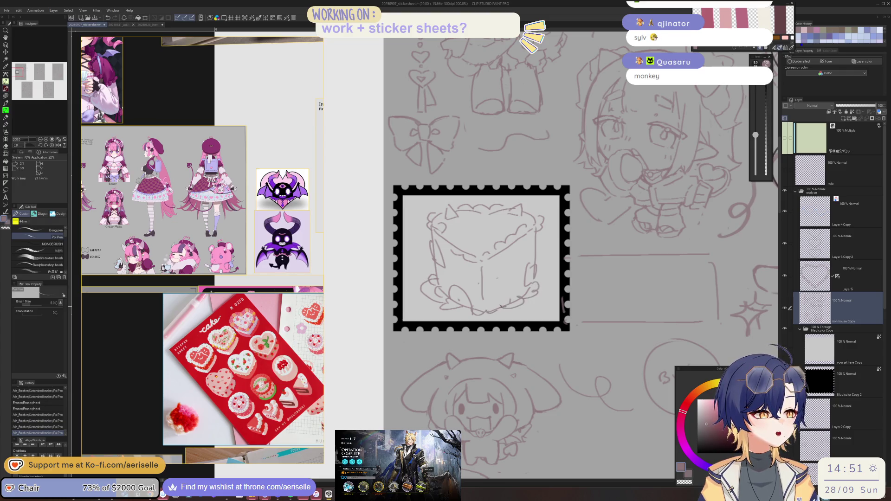
pyautogui.moveTo(528, 207); pyautogui.dragTo(539, 222)
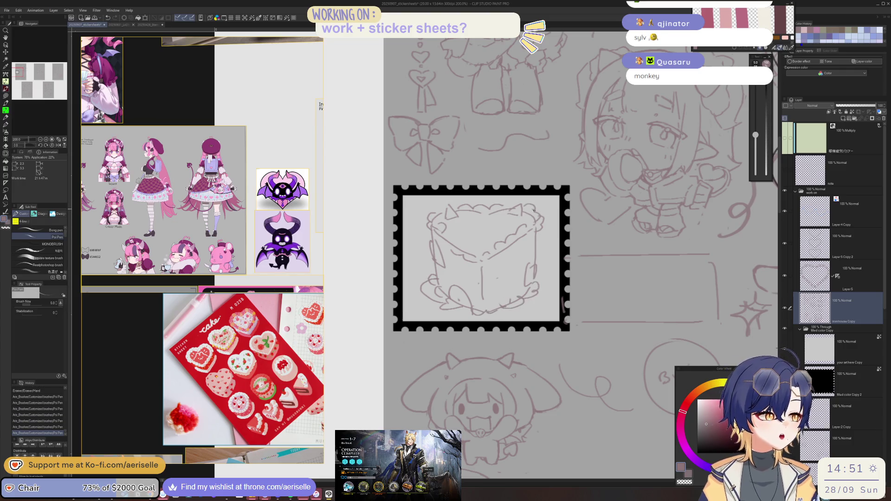
# Step: Lasso the whole cake sketch and put it into free transform with Ctrl+T
pyautogui.press('m')
pyautogui.moveTo(455, 197)
pyautogui.mouseDown()
pyautogui.moveTo(412, 301)
pyautogui.moveTo(533, 310)
pyautogui.moveTo(556, 204)
pyautogui.moveTo(520, 191)
pyautogui.mouseUp()
pyautogui.hotkey('ctrl', 't')
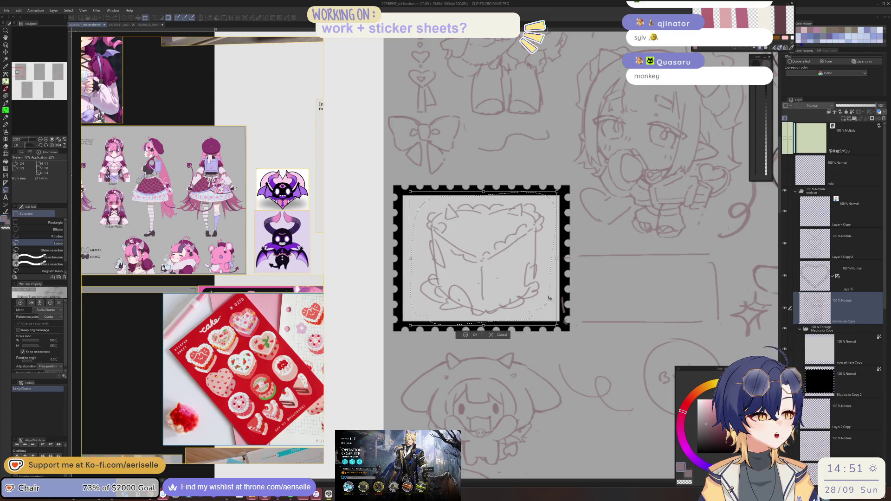
# Step: Squash the cake sketch vertically, nudge it left, apply the transform and deselect
pyautogui.moveTo(519, 277); pyautogui.dragTo(518, 278)
pyautogui.moveTo(482, 193); pyautogui.dragTo(482, 202)
pyautogui.press('Return')
pyautogui.hotkey('ctrl', 'd')
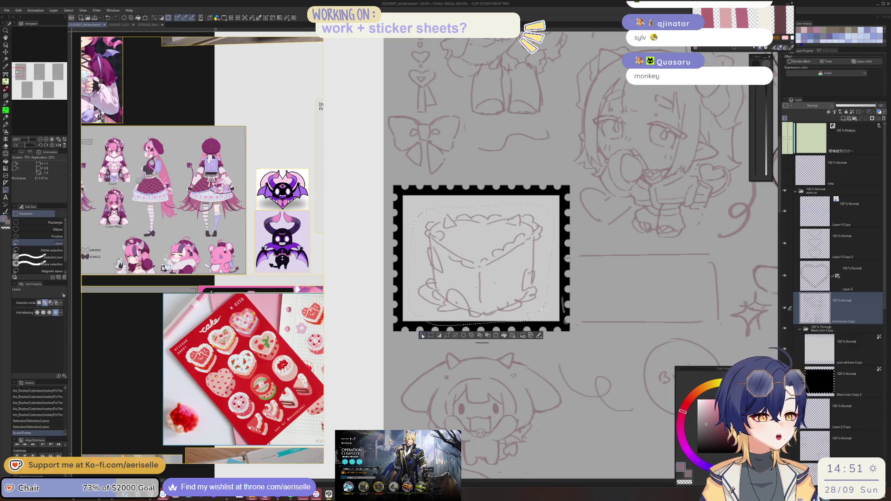
pyautogui.press('p')
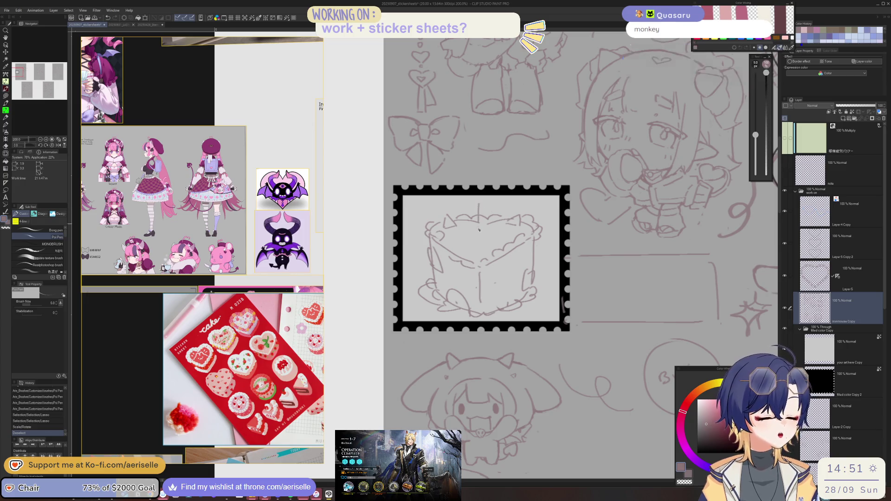
# Step: Redraw the cake's vertical centre line after undoing the first attempt
pyautogui.moveTo(478, 204)
pyautogui.mouseDown()
pyautogui.moveTo(478, 231)
pyautogui.moveTo(479, 211)
pyautogui.moveTo(490, 217)
pyautogui.moveTo(480, 234)
pyautogui.mouseUp()
pyautogui.press('e')
pyautogui.hotkey('ctrl', 'z')
pyautogui.hotkey('ctrl', 'z')
pyautogui.hotkey('ctrl', 'z')
pyautogui.press('p')
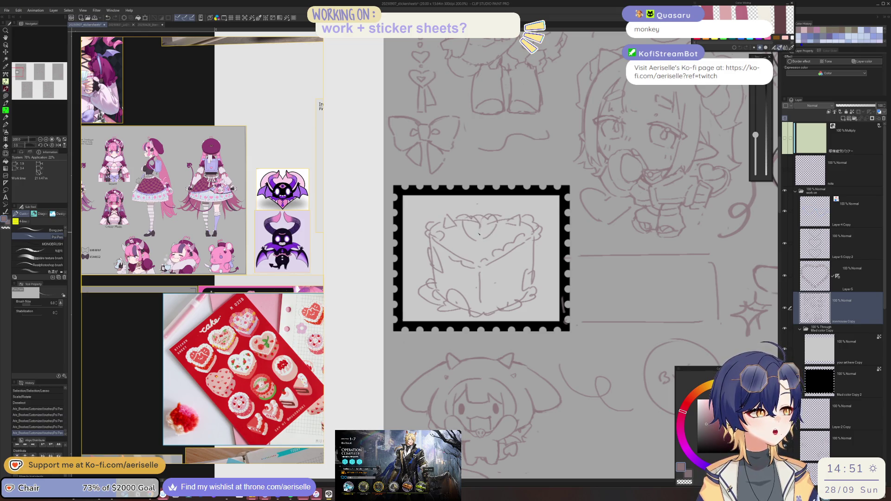
pyautogui.moveTo(480, 236); pyautogui.dragTo(480, 239)
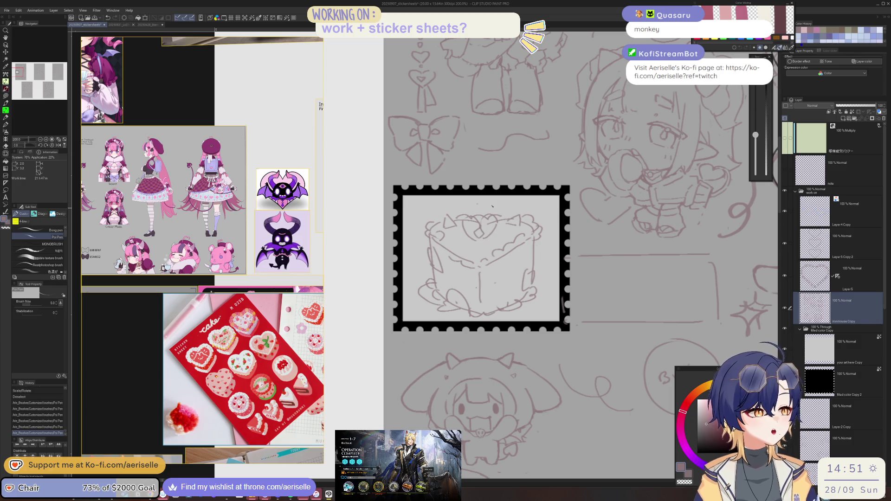
# Step: Select the cake reference photo and shift the pink character reference to the right
pyautogui.click(301, 343)
pyautogui.scroll(-5, 243, 286)
pyautogui.scroll(5, 169, 117)
pyautogui.scroll(5, 194, 192)
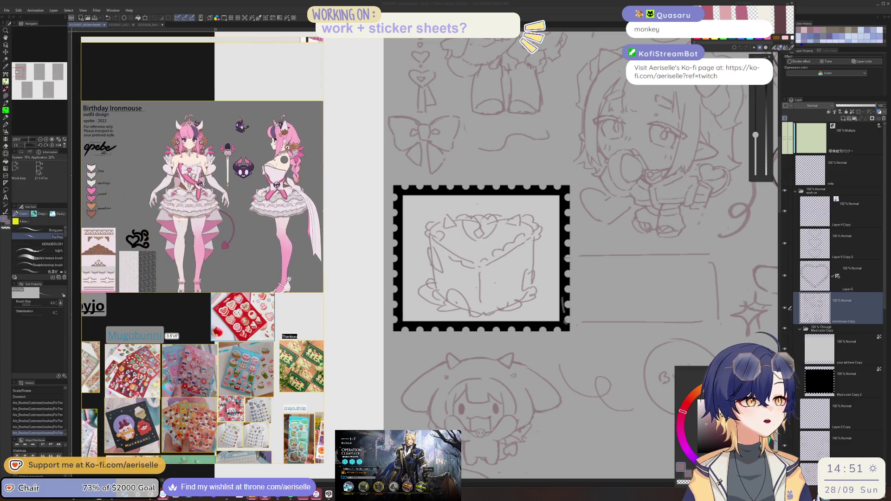
pyautogui.moveTo(194, 192); pyautogui.dragTo(225, 184)
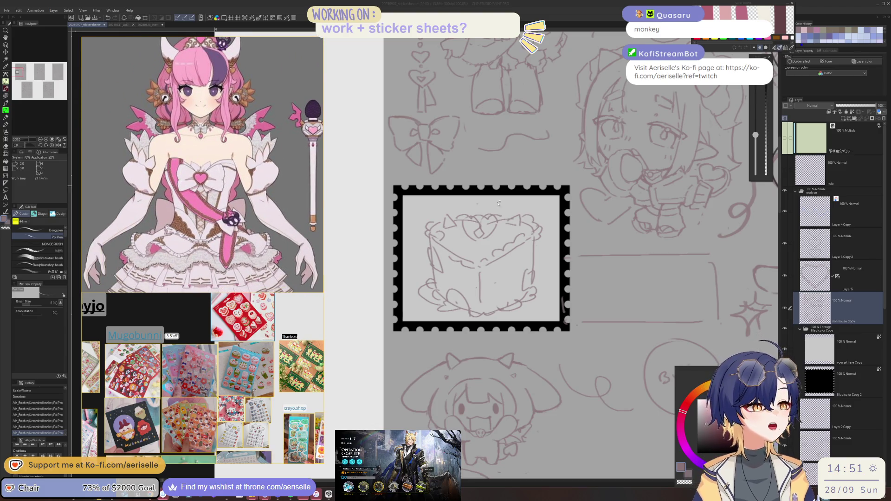
pyautogui.click(523, 188)
# Step: Undo and redo the latest cake strokes, then add a peaked stroke on the cake's top
pyautogui.hotkey('ctrl', 'z')
pyautogui.hotkey('ctrl', 'z')
pyautogui.hotkey('ctrl', 'z')
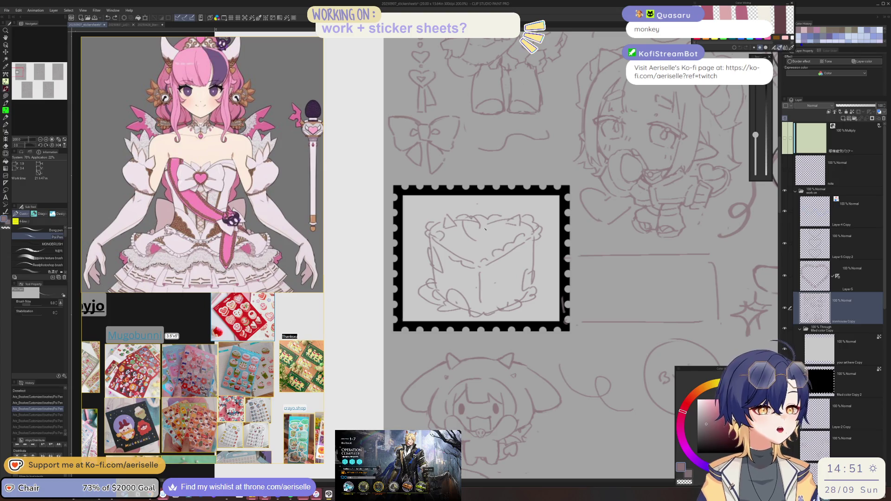
pyautogui.hotkey('ctrl', 'z')
pyautogui.hotkey('ctrl', 'z')
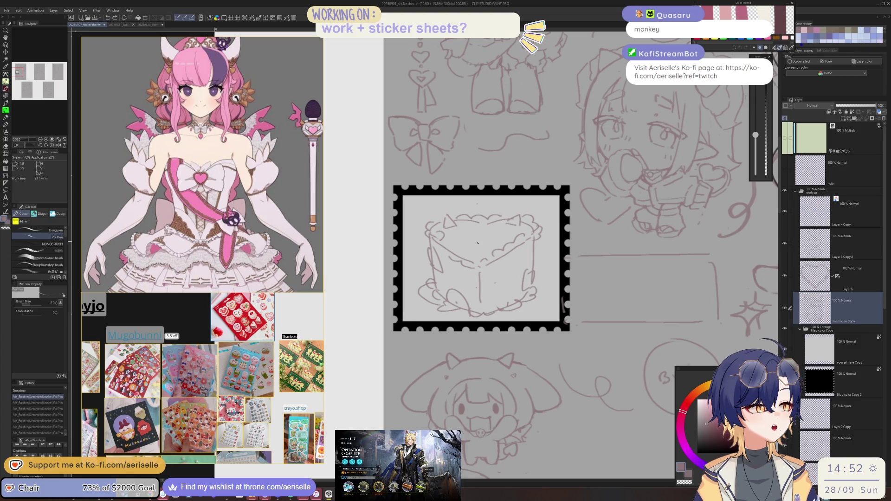
pyautogui.hotkey('ctrl', 'y')
pyautogui.hotkey('ctrl', 'y')
pyautogui.hotkey('ctrl', 'y')
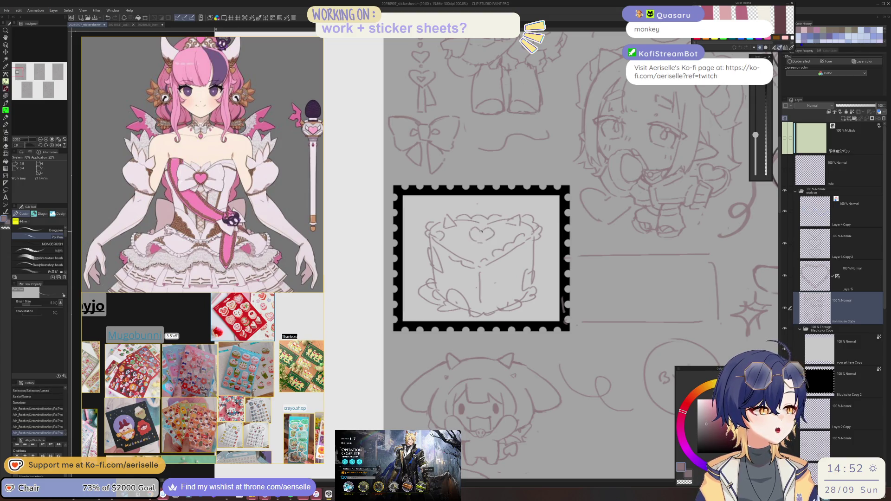
pyautogui.hotkey('ctrl', 'y')
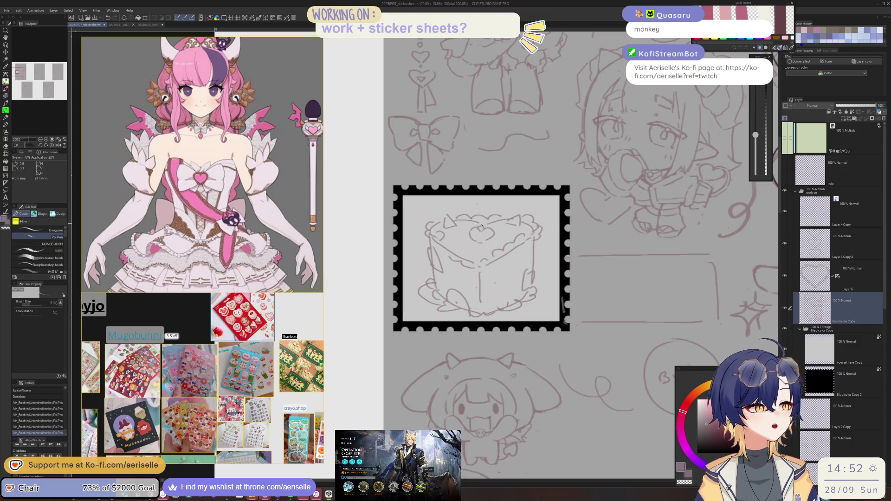
pyautogui.moveTo(473, 217); pyautogui.dragTo(483, 217)
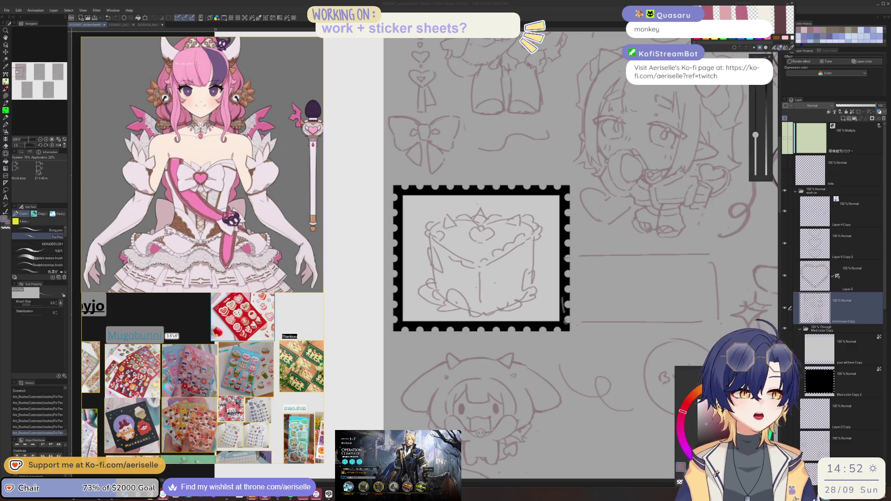
pyautogui.click(407, 247)
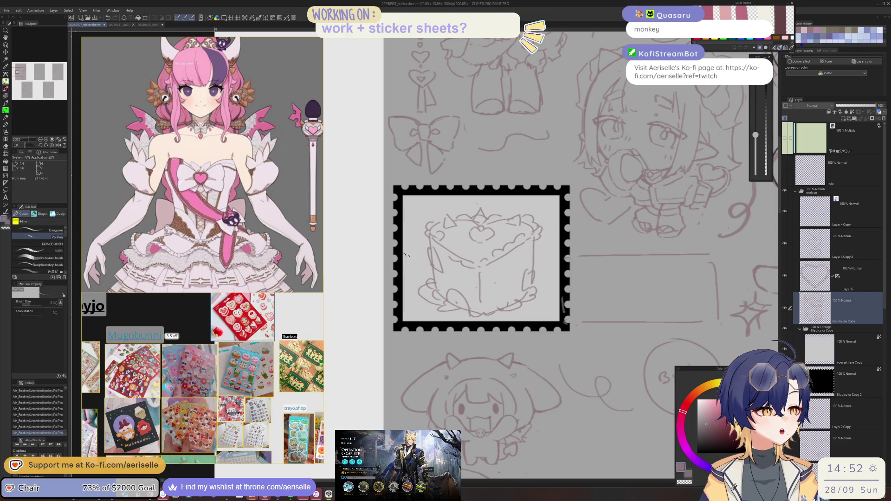
# Step: Undo a trial curve left of the cake and a short line near its top, scrolling references to the bat creature
pyautogui.moveTo(422, 276); pyautogui.dragTo(401, 282)
pyautogui.hotkey('ctrl', 'z')
pyautogui.moveTo(440, 199); pyautogui.dragTo(441, 213)
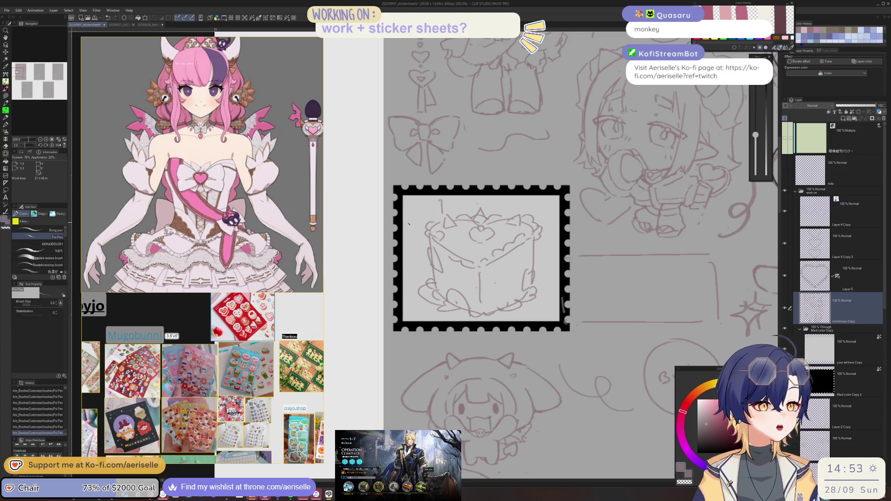
pyautogui.scroll(-10, 226, 198)
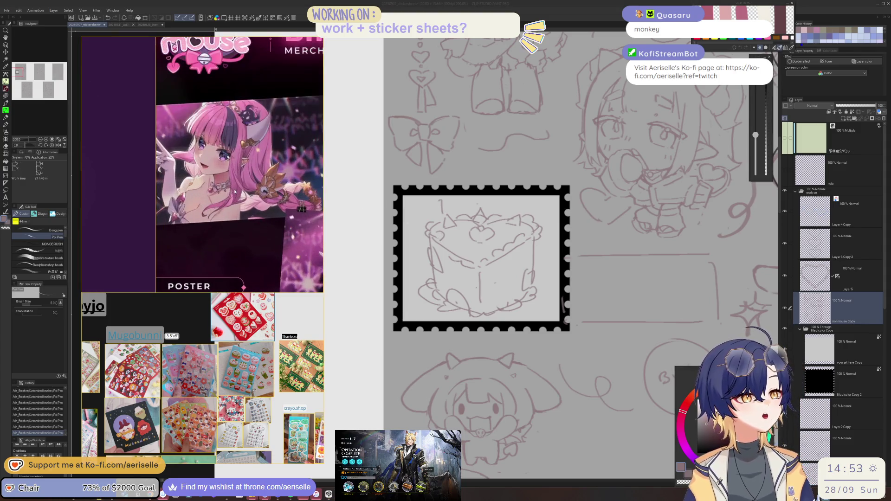
pyautogui.hotkey('ctrl', 'z')
pyautogui.hotkey('ctrl', 'z')
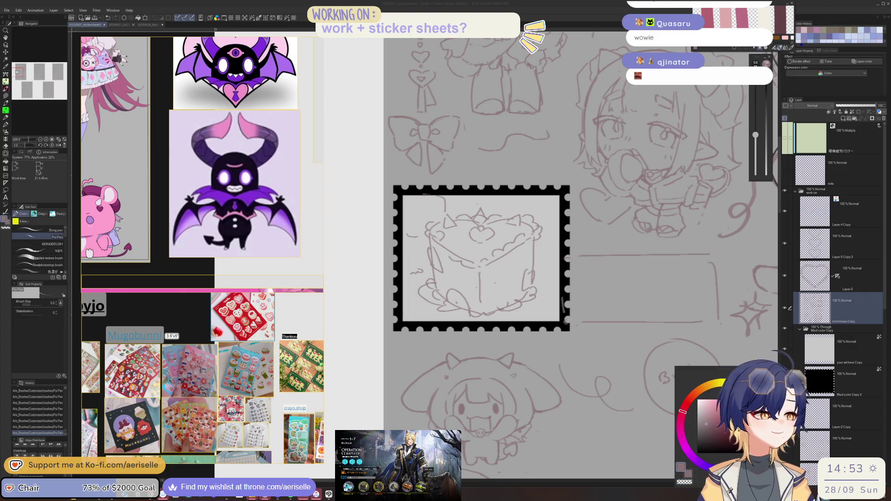
# Step: Enlarge the lassoed upper-left area of the cake to 113%
pyautogui.click(406, 242)
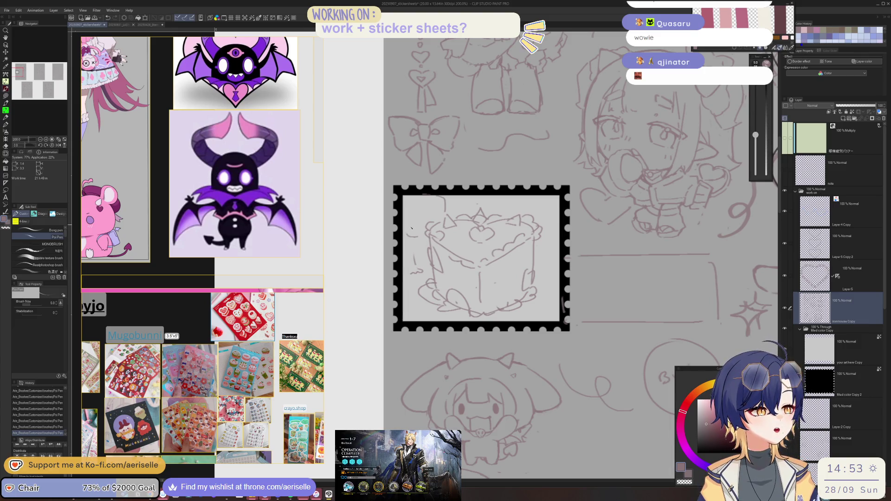
pyautogui.press('m')
pyautogui.moveTo(423, 234); pyautogui.dragTo(431, 193)
pyautogui.click(445, 252)
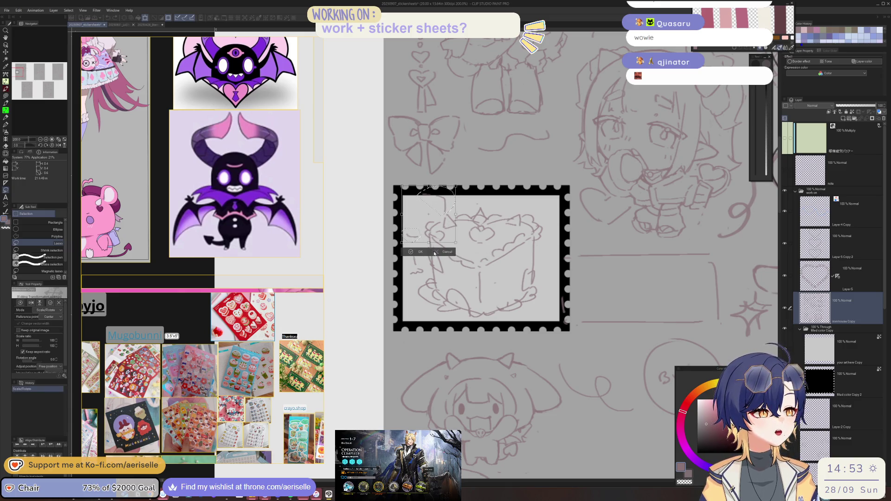
pyautogui.moveTo(429, 249); pyautogui.dragTo(422, 252)
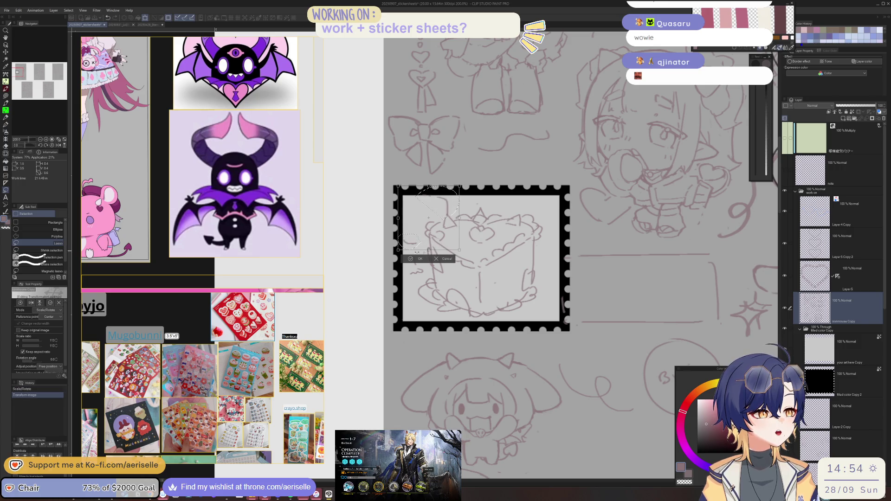
pyautogui.click(408, 259)
pyautogui.hotkey('ctrl', 'd')
# Step: Sketch a small loop at the cake's upper-left and short strokes along its top
pyautogui.scroll(3, 420, 246)
pyautogui.press('p')
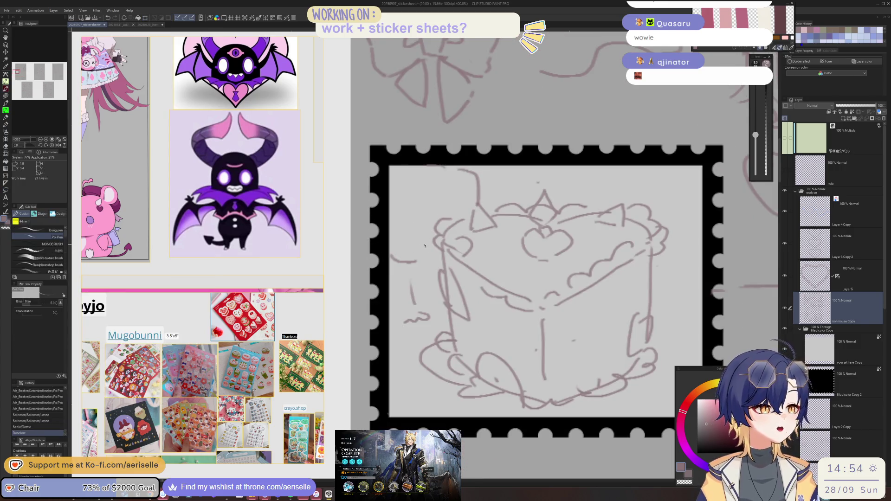
pyautogui.moveTo(436, 228)
pyautogui.mouseDown()
pyautogui.moveTo(440, 217)
pyautogui.moveTo(404, 223)
pyautogui.moveTo(432, 221)
pyautogui.moveTo(420, 200)
pyautogui.moveTo(456, 215)
pyautogui.moveTo(454, 195)
pyautogui.mouseUp()
pyautogui.moveTo(458, 192); pyautogui.dragTo(468, 198)
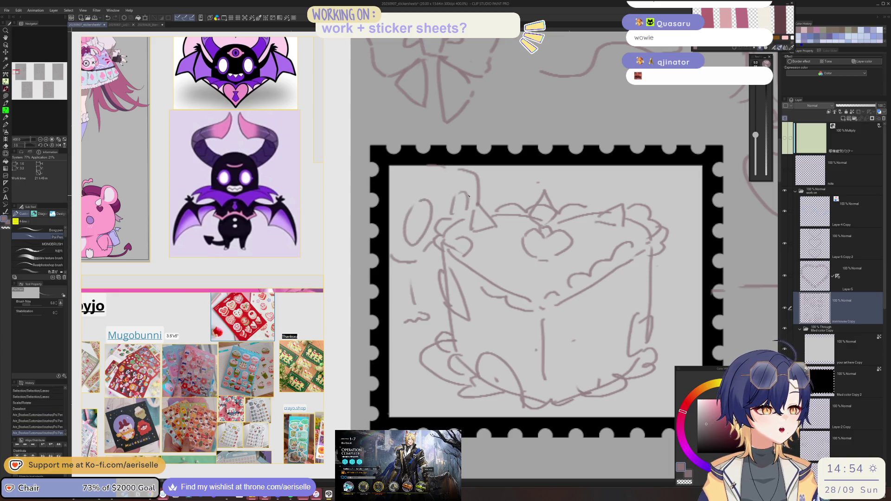
pyautogui.moveTo(404, 228)
pyautogui.mouseDown()
pyautogui.moveTo(397, 231)
pyautogui.moveTo(429, 243)
pyautogui.moveTo(417, 247)
pyautogui.moveTo(432, 258)
pyautogui.moveTo(428, 245)
pyautogui.moveTo(398, 239)
pyautogui.moveTo(410, 187)
pyautogui.mouseUp()
pyautogui.press('e')
pyautogui.press('p')
# Step: Scale down the small oval at the cake's left, discarding a trial stroke above the cake
pyautogui.press('m')
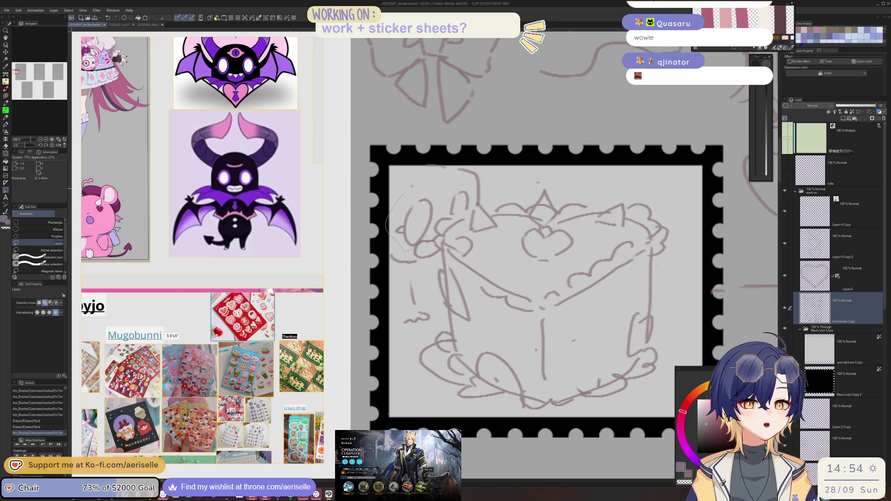
pyautogui.moveTo(437, 219); pyautogui.dragTo(433, 228)
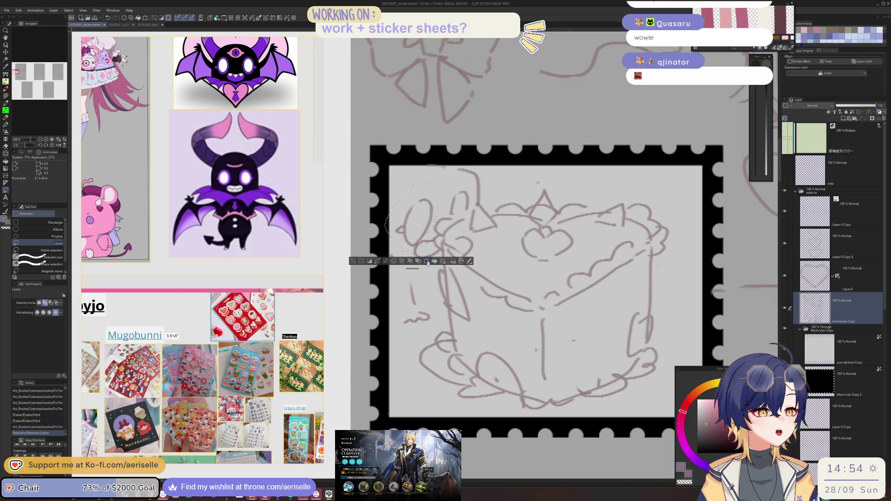
pyautogui.hotkey('ctrl', 't')
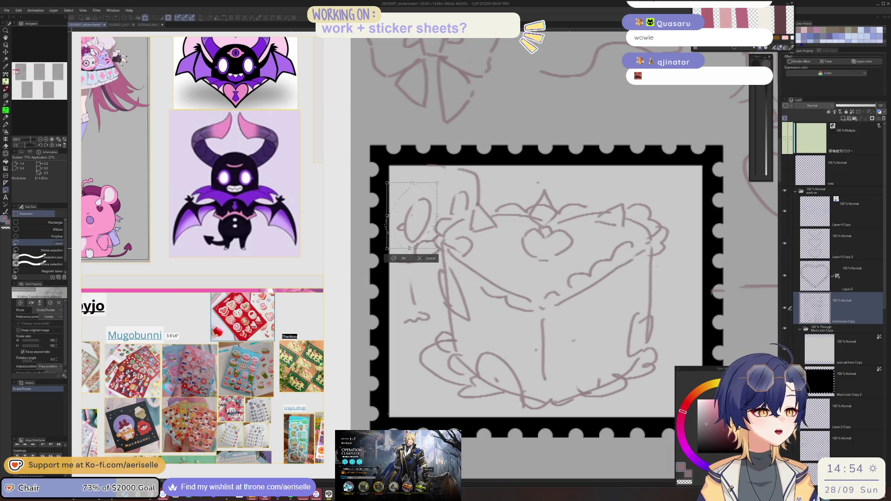
pyautogui.press('Return')
pyautogui.hotkey('ctrl', 'd')
pyautogui.press('p')
pyautogui.moveTo(434, 189)
pyautogui.mouseDown()
pyautogui.moveTo(456, 183)
pyautogui.moveTo(434, 186)
pyautogui.moveTo(453, 197)
pyautogui.mouseUp()
pyautogui.hotkey('ctrl', 'z')
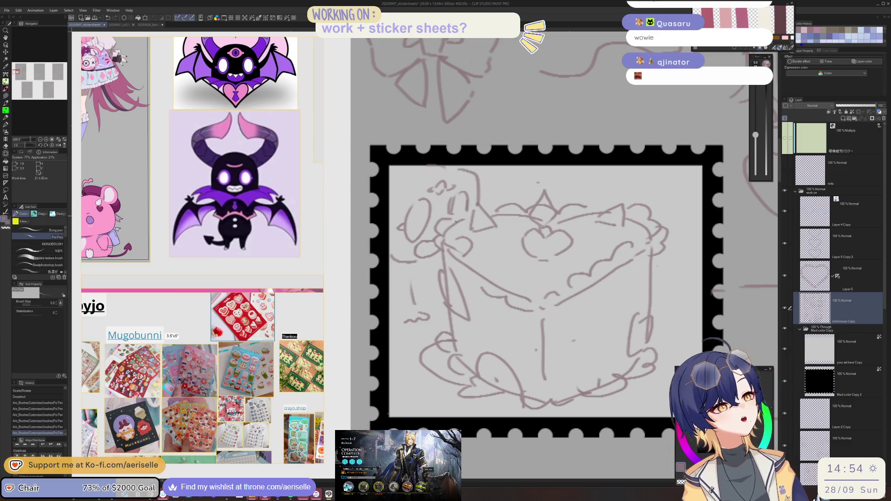
# Step: Erase the small shape at the cake's upper-left
pyautogui.scroll(-5, 464, 232)
pyautogui.scroll(1, 469, 240)
pyautogui.scroll(2, 469, 240)
pyautogui.press('e')
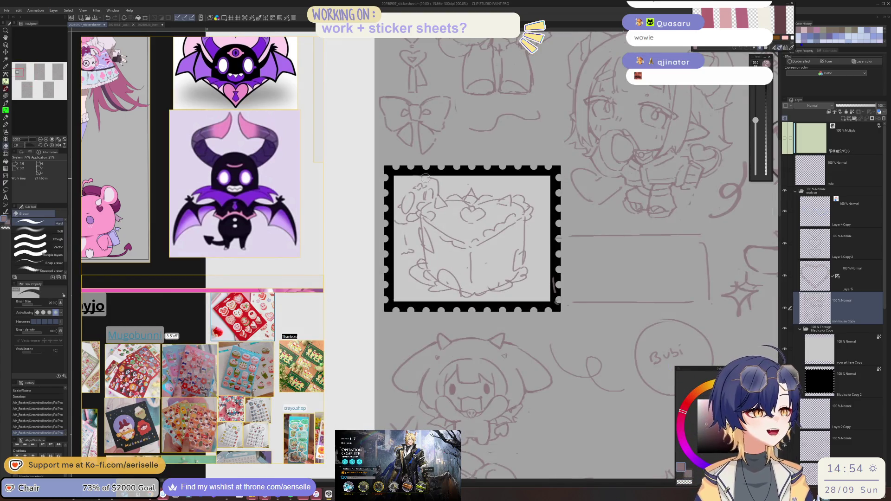
pyautogui.moveTo(403, 197)
pyautogui.mouseDown()
pyautogui.moveTo(400, 206)
pyautogui.moveTo(412, 204)
pyautogui.moveTo(398, 221)
pyautogui.moveTo(403, 246)
pyautogui.mouseUp()
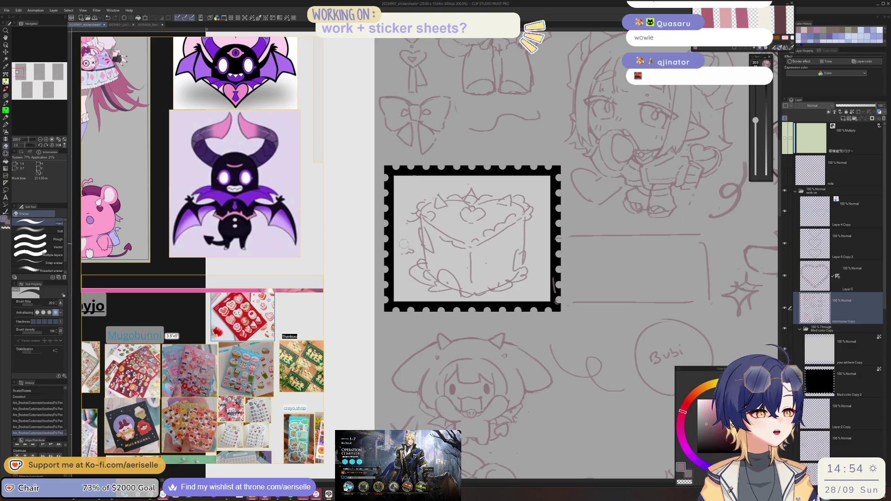
pyautogui.press('p')
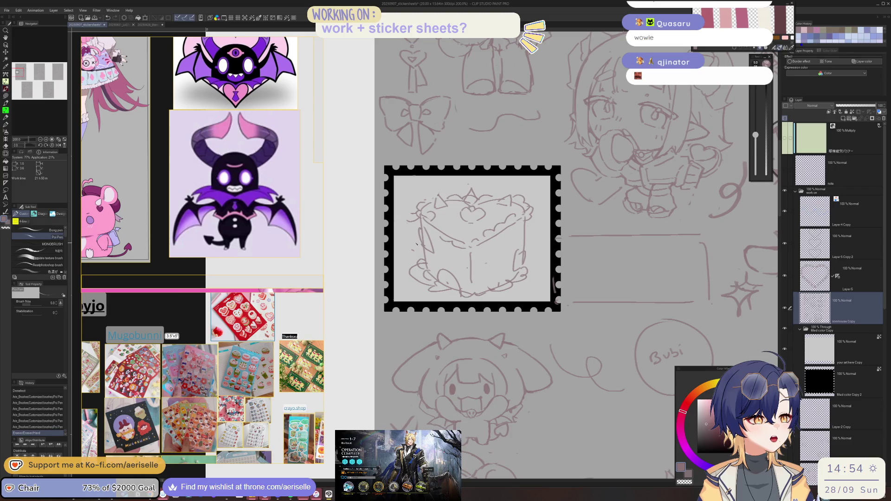
pyautogui.hotkey('ctrl', 'z')
# Step: Sketch a curved plate line around the cake's left, bottom and right sides
pyautogui.moveTo(413, 250)
pyautogui.mouseDown()
pyautogui.moveTo(419, 244)
pyautogui.moveTo(392, 287)
pyautogui.mouseUp()
pyautogui.hotkey('ctrl', 'z')
pyautogui.moveTo(417, 240)
pyautogui.mouseDown()
pyautogui.moveTo(389, 269)
pyautogui.moveTo(428, 307)
pyautogui.mouseUp()
pyautogui.moveTo(533, 244)
pyautogui.mouseDown()
pyautogui.moveTo(559, 272)
pyautogui.moveTo(525, 300)
pyautogui.mouseUp()
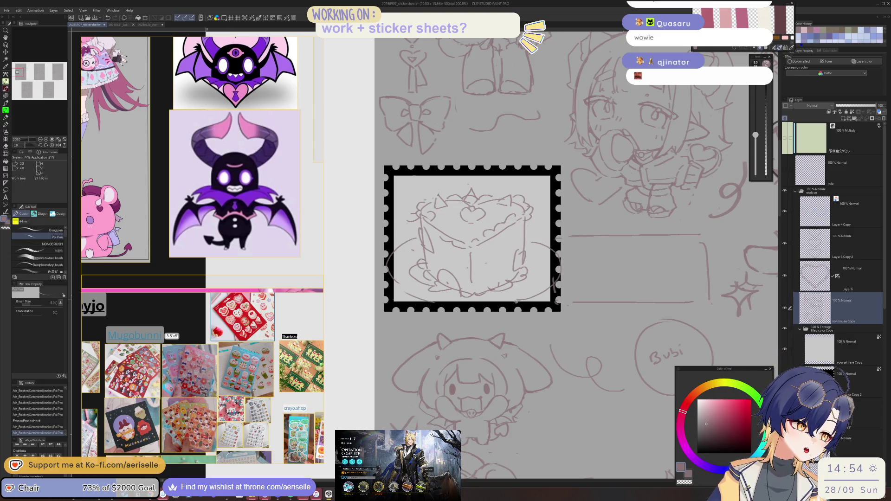
# Step: Shrink the cake and plate to 91% and move them up in the frame
pyautogui.press('m')
pyautogui.moveTo(435, 184); pyautogui.dragTo(382, 230)
pyautogui.moveTo(385, 284)
pyautogui.mouseDown()
pyautogui.moveTo(420, 310)
pyautogui.moveTo(552, 294)
pyautogui.moveTo(562, 267)
pyautogui.moveTo(528, 183)
pyautogui.moveTo(436, 184)
pyautogui.moveTo(473, 188)
pyautogui.mouseUp()
pyautogui.click(487, 325)
pyautogui.moveTo(458, 293); pyautogui.dragTo(453, 290)
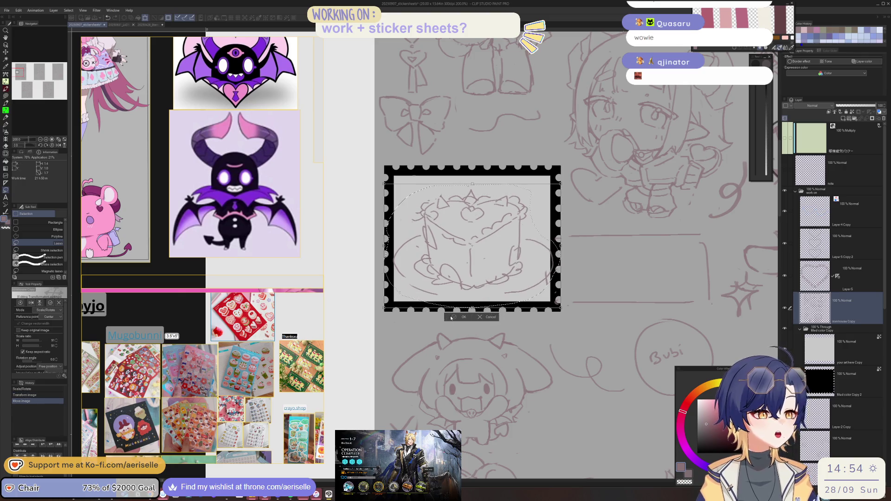
pyautogui.press('Return')
pyautogui.hotkey('ctrl', 'd')
pyautogui.press('p')
# Step: Redraw the cake's left edge and bottom line, erasing overlapping strokes
pyautogui.moveTo(448, 234)
pyautogui.mouseDown()
pyautogui.moveTo(398, 265)
pyautogui.moveTo(404, 242)
pyautogui.moveTo(397, 278)
pyautogui.moveTo(417, 246)
pyautogui.moveTo(406, 265)
pyautogui.moveTo(399, 261)
pyautogui.moveTo(402, 284)
pyautogui.mouseUp()
pyautogui.press('e')
pyautogui.press('p')
pyautogui.hotkey('ctrl', 'z')
pyautogui.moveTo(448, 299); pyautogui.dragTo(498, 295)
pyautogui.press('e')
pyautogui.moveTo(417, 244)
pyautogui.mouseDown()
pyautogui.moveTo(398, 270)
pyautogui.moveTo(411, 251)
pyautogui.moveTo(408, 279)
pyautogui.mouseUp()
pyautogui.press('p')
pyautogui.moveTo(401, 264); pyautogui.dragTo(409, 294)
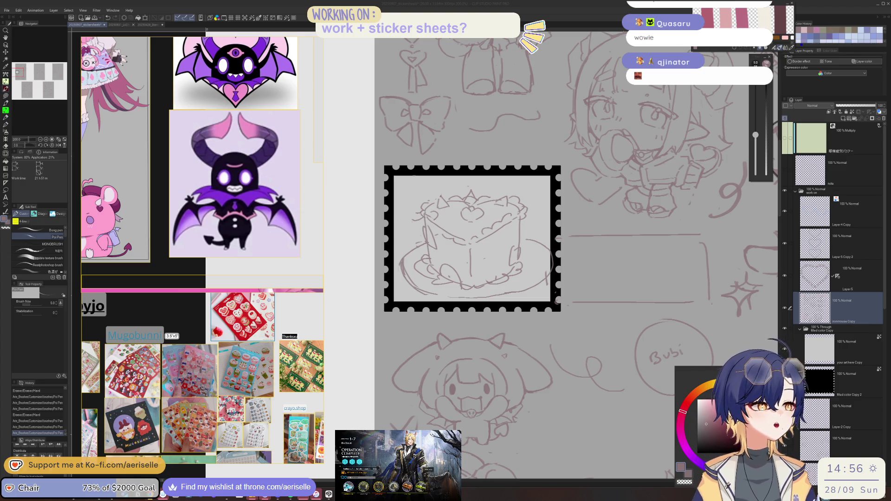
# Step: Erase the plate line's right end and add short strokes on the cake's sides
pyautogui.moveTo(538, 241)
pyautogui.mouseDown()
pyautogui.moveTo(555, 260)
pyautogui.moveTo(534, 288)
pyautogui.mouseUp()
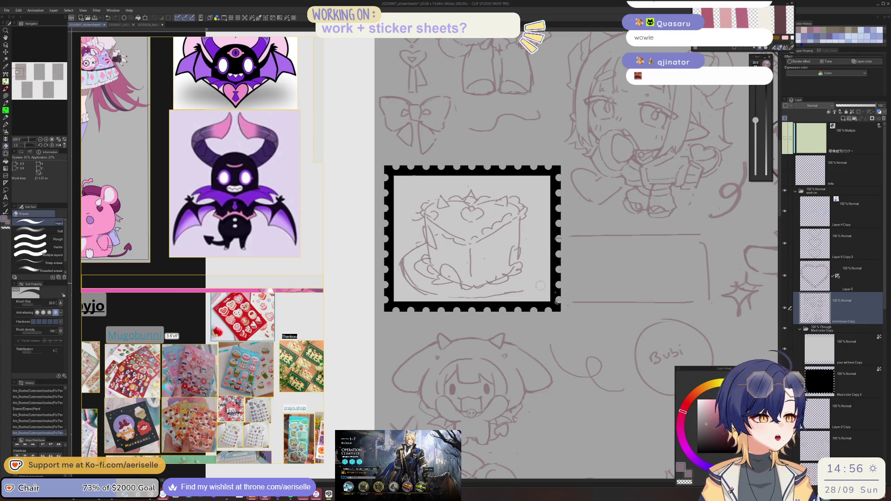
pyautogui.moveTo(526, 242); pyautogui.dragTo(536, 251)
pyautogui.moveTo(520, 243); pyautogui.dragTo(531, 249)
pyautogui.moveTo(454, 245); pyautogui.dragTo(461, 247)
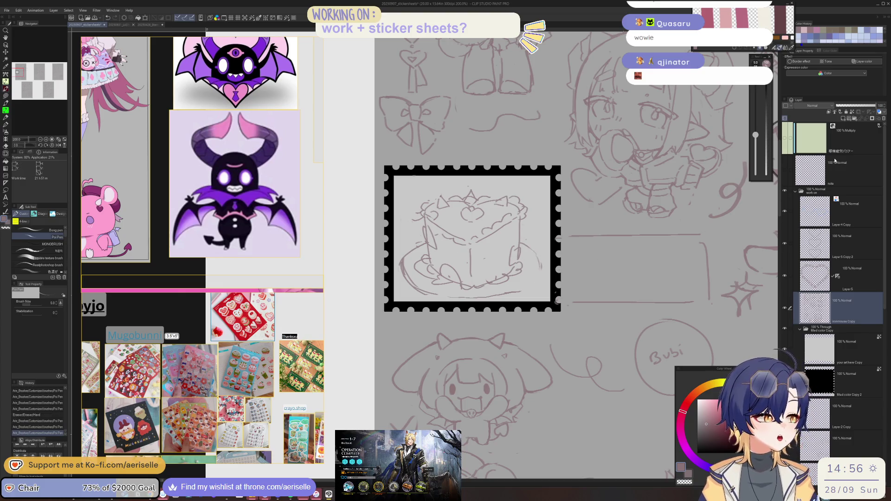
# Step: Create Layer 6 beneath the ironmouse Copy sketch layer
pyautogui.click(843, 119)
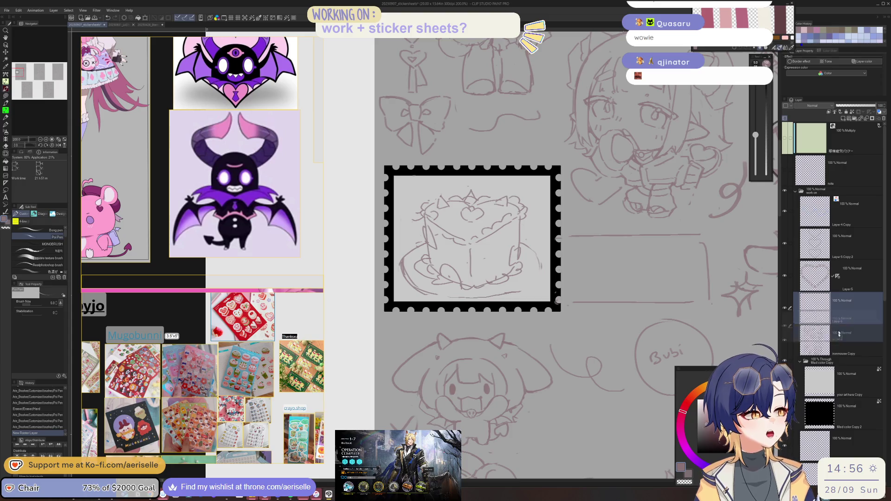
pyautogui.moveTo(814, 308); pyautogui.dragTo(814, 342)
pyautogui.press('u')
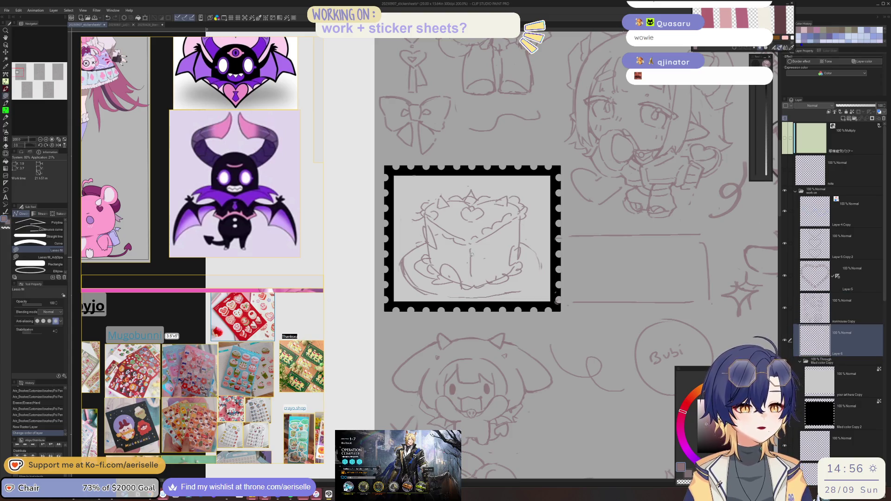
pyautogui.press('u')
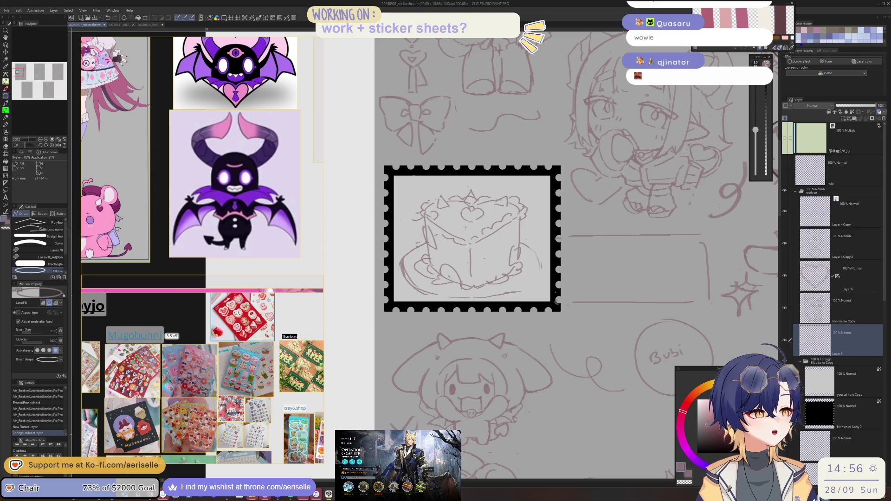
pyautogui.moveTo(402, 237); pyautogui.dragTo(424, 250)
pyautogui.hotkey('ctrl', 'z')
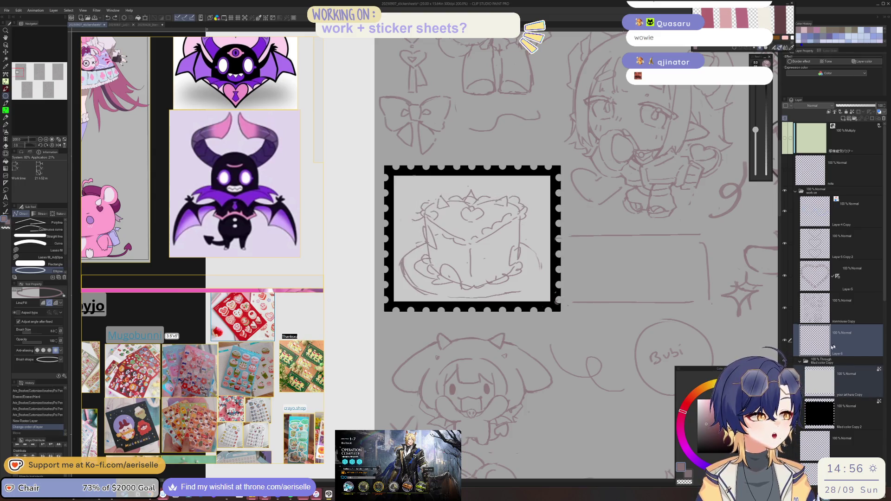
# Step: Draw a level ellipse plate around the cake's base, then bring up Select Color Gamut
pyautogui.moveTo(408, 227)
pyautogui.mouseDown()
pyautogui.moveTo(455, 279)
pyautogui.moveTo(540, 297)
pyautogui.mouseUp()
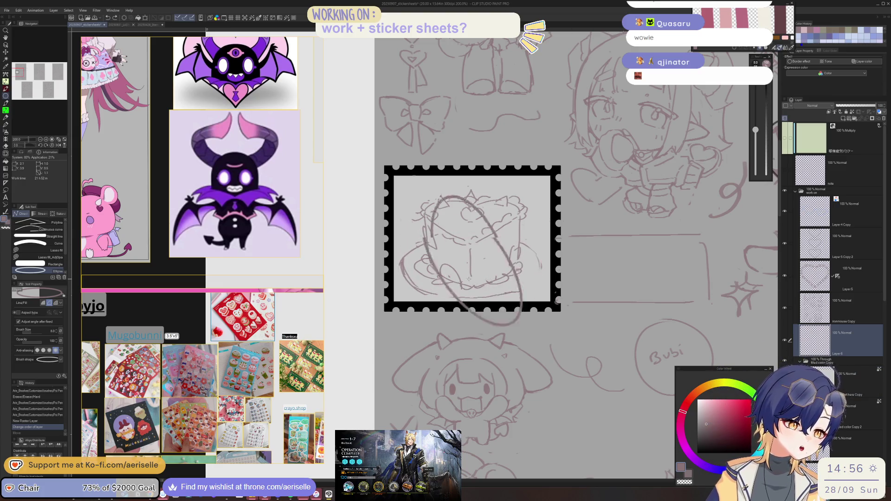
pyautogui.click(505, 278)
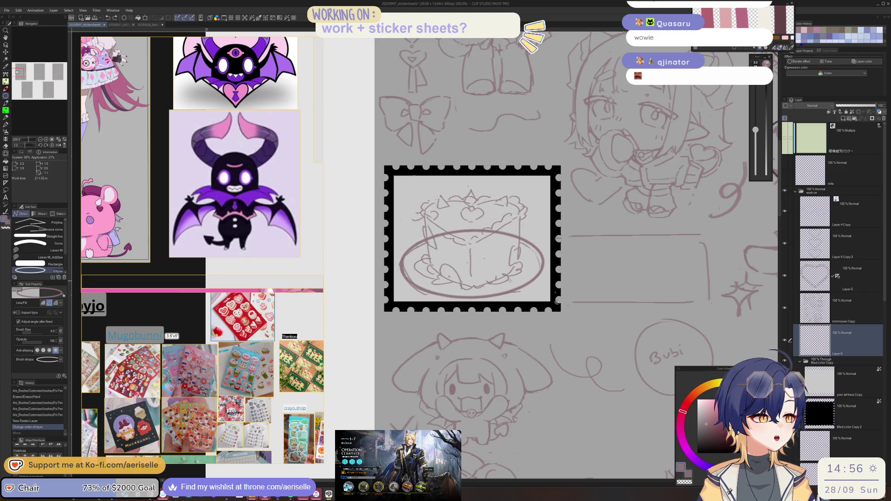
pyautogui.click(518, 282)
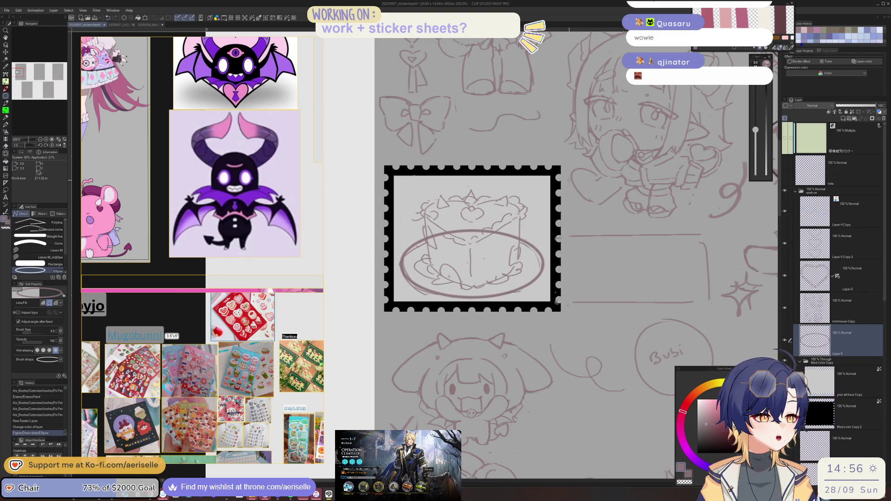
pyautogui.press('e')
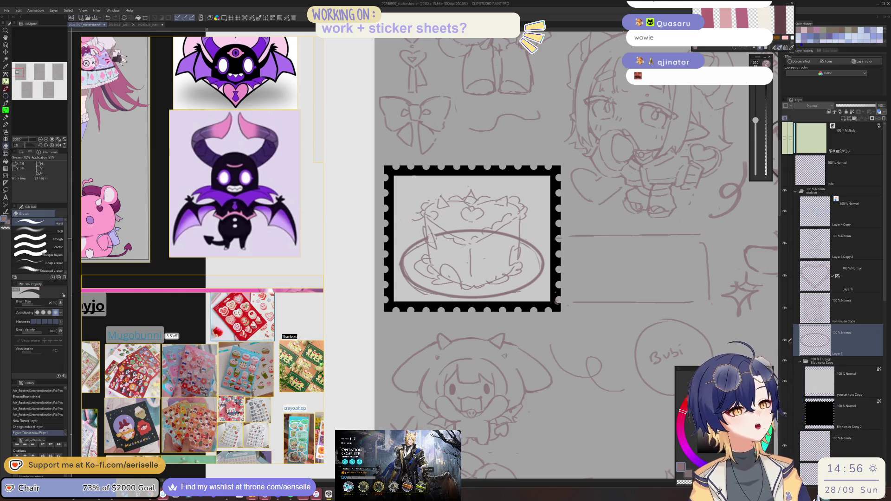
pyautogui.moveTo(495, 237); pyautogui.dragTo(502, 234)
pyautogui.hotkey('ctrl', 'z')
pyautogui.click(292, 19)
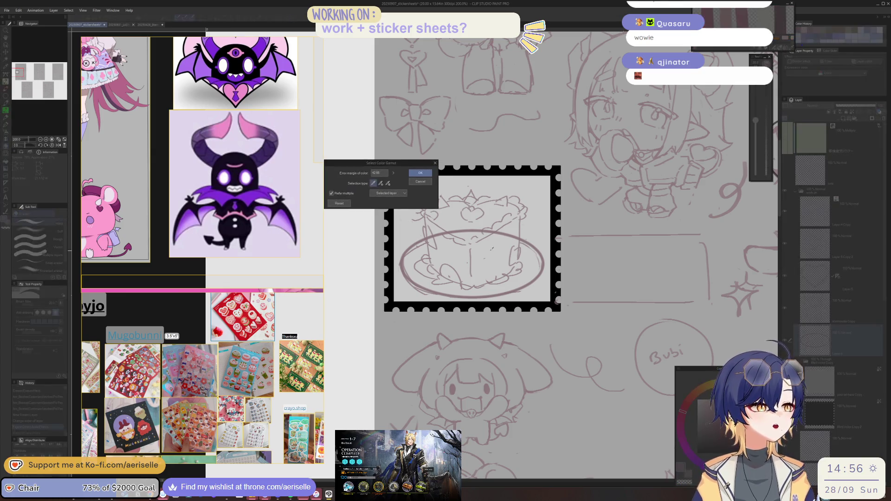
# Step: Thin the cake sketch's lines using Adjust line width set to Narrow
pyautogui.click(419, 182)
pyautogui.click(284, 18)
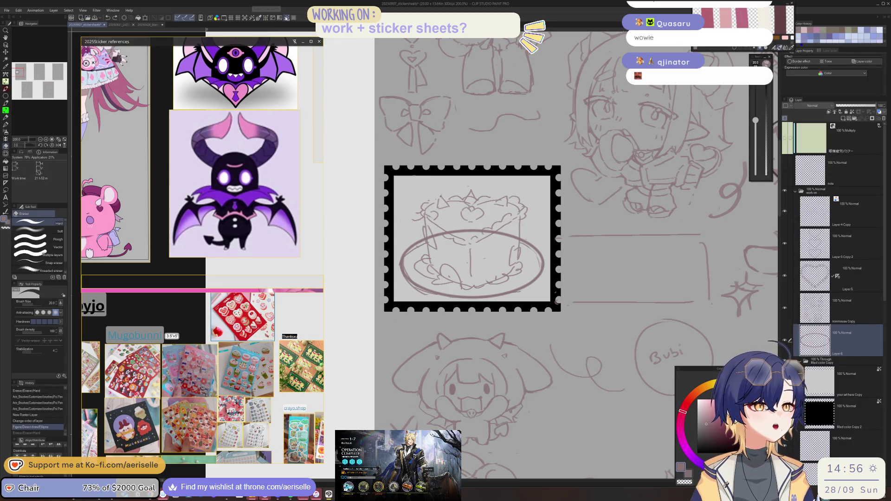
pyautogui.click(706, 254)
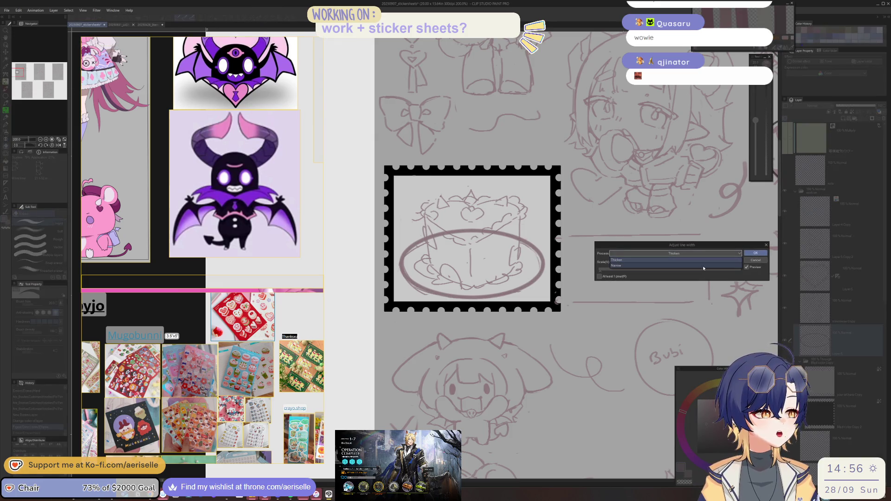
pyautogui.click(703, 266)
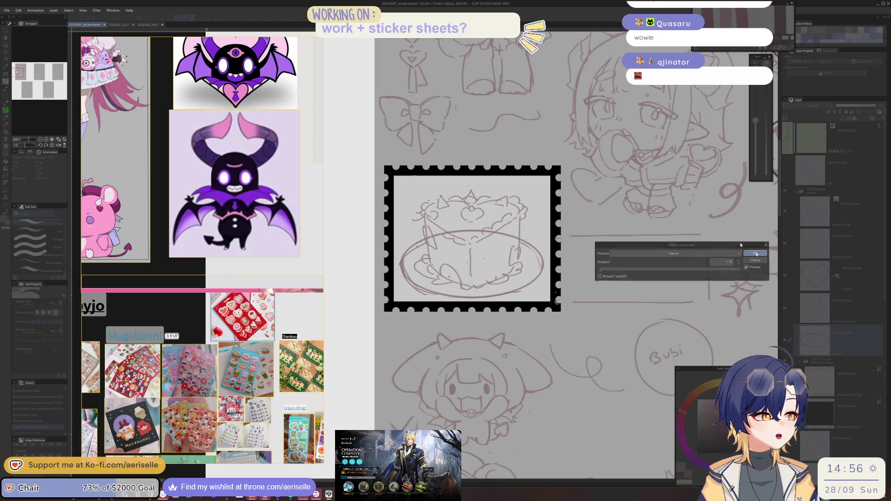
pyautogui.click(755, 253)
pyautogui.scroll(2, 432, 233)
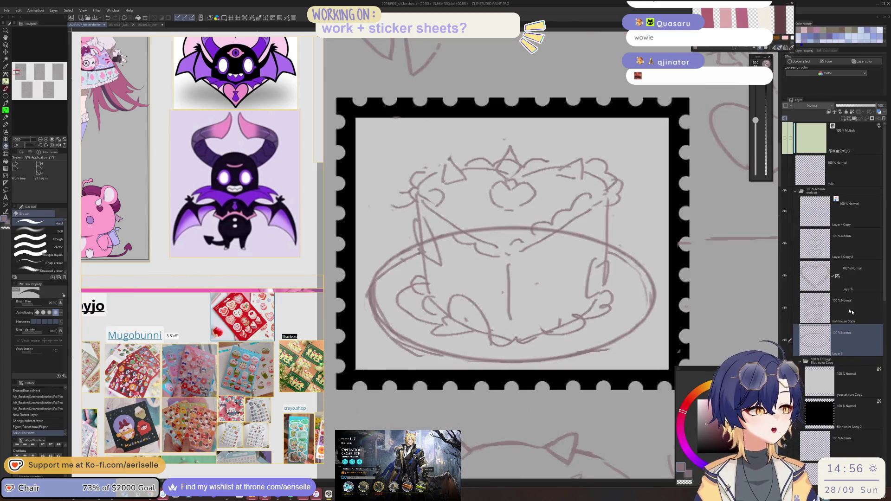
# Step: Lasso-fill away the stray strokes around the plate and inside the cake
pyautogui.hotkey('alt', ']')
pyautogui.press('u')
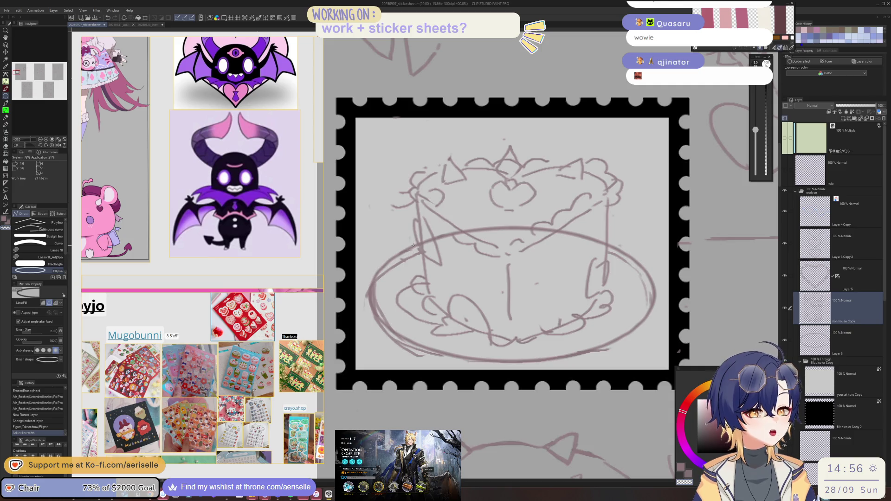
pyautogui.press('u')
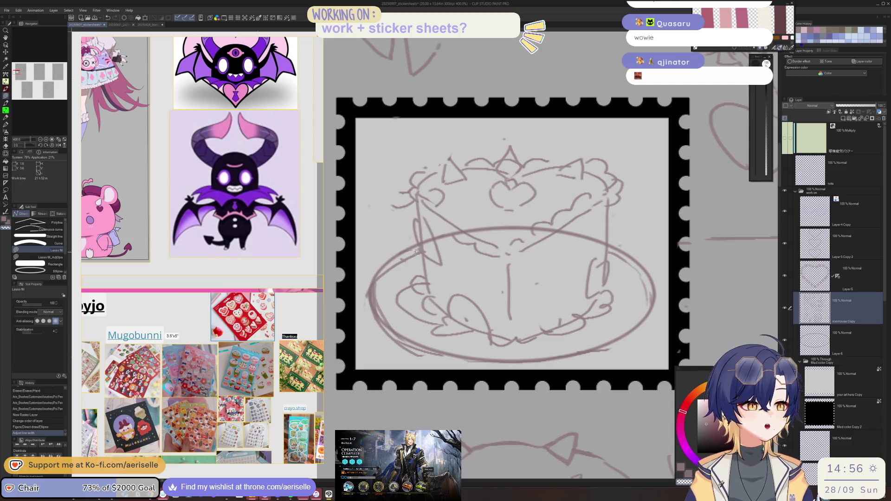
pyautogui.moveTo(406, 324)
pyautogui.mouseDown()
pyautogui.moveTo(431, 362)
pyautogui.moveTo(355, 306)
pyautogui.mouseUp()
pyautogui.moveTo(448, 341)
pyautogui.mouseDown()
pyautogui.moveTo(434, 371)
pyautogui.moveTo(621, 373)
pyautogui.moveTo(668, 250)
pyautogui.mouseUp()
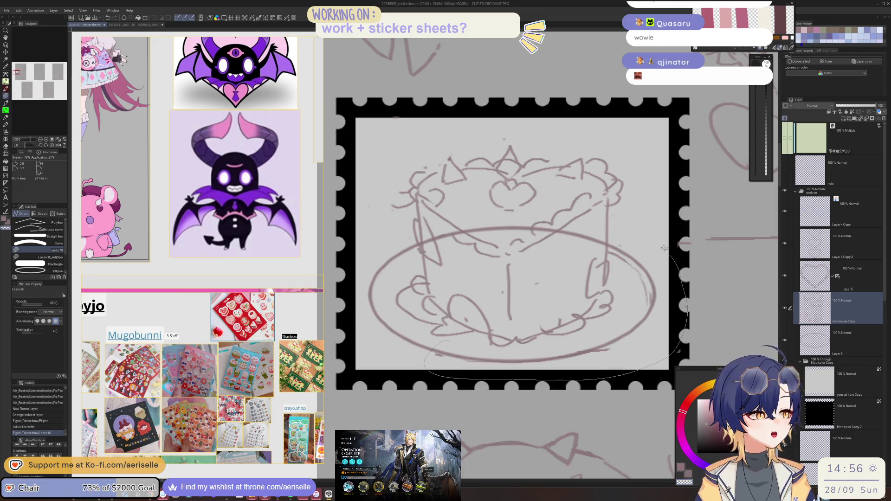
pyautogui.moveTo(623, 310); pyautogui.dragTo(560, 297)
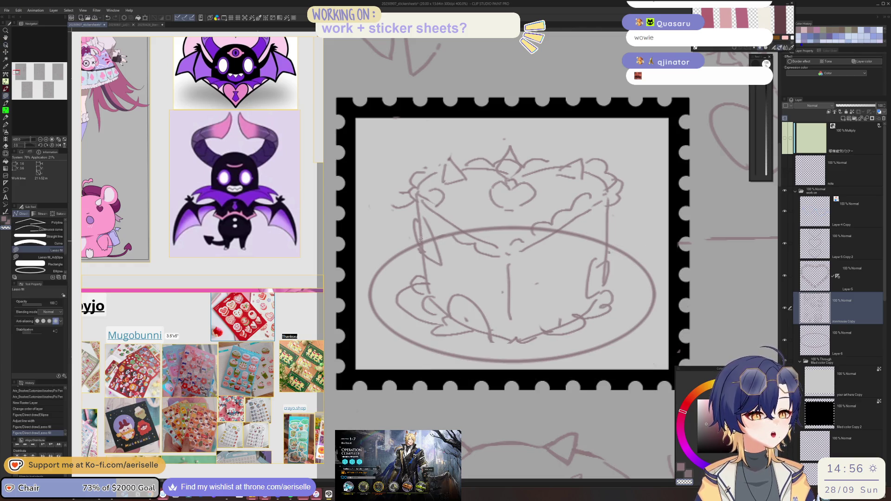
pyautogui.moveTo(510, 268)
pyautogui.mouseDown()
pyautogui.moveTo(597, 259)
pyautogui.moveTo(594, 216)
pyautogui.moveTo(533, 185)
pyautogui.mouseUp()
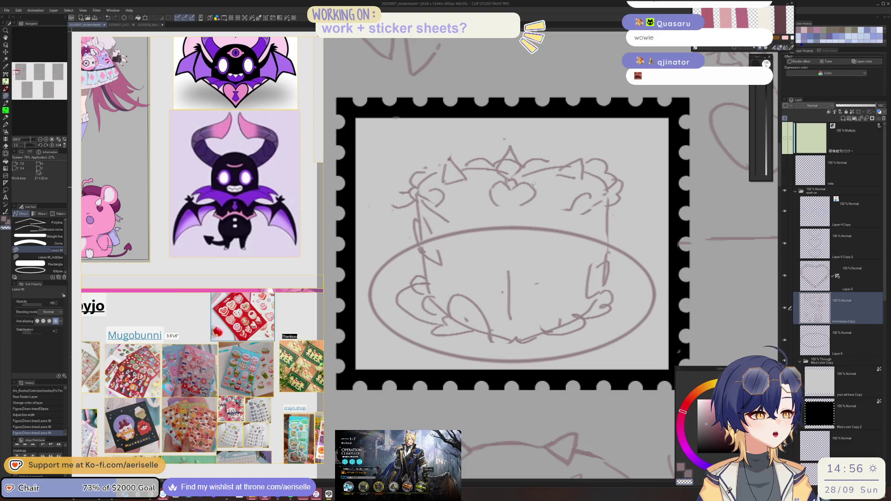
pyautogui.hotkey('ctrl', 'z')
pyautogui.hotkey('alt', '[')
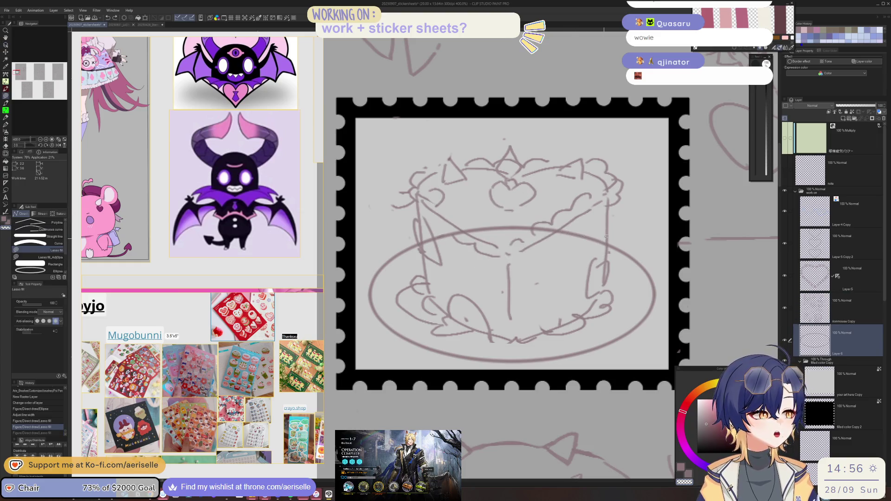
pyautogui.moveTo(424, 237); pyautogui.dragTo(431, 204)
pyautogui.scroll(-4, 552, 259)
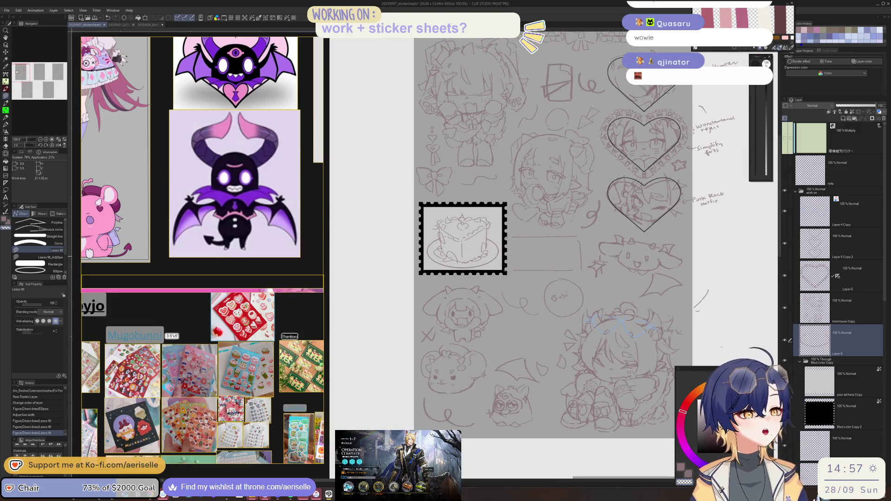
# Step: Lasso-select the cake on both layers and shift it slightly upward
pyautogui.scroll(-1, 552, 259)
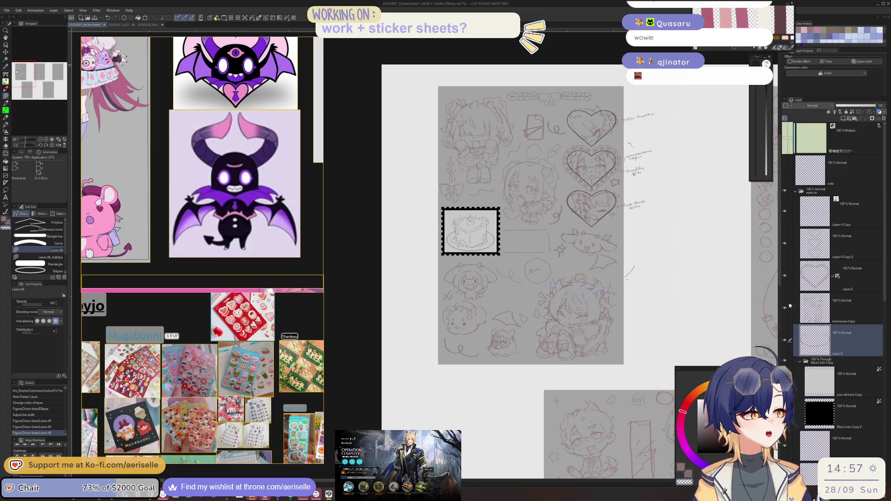
pyautogui.click(790, 308)
pyautogui.scroll(2, 457, 214)
pyautogui.press('m')
pyautogui.moveTo(469, 194)
pyautogui.mouseDown()
pyautogui.moveTo(420, 291)
pyautogui.moveTo(548, 304)
pyautogui.moveTo(552, 218)
pyautogui.mouseUp()
pyautogui.press('k')
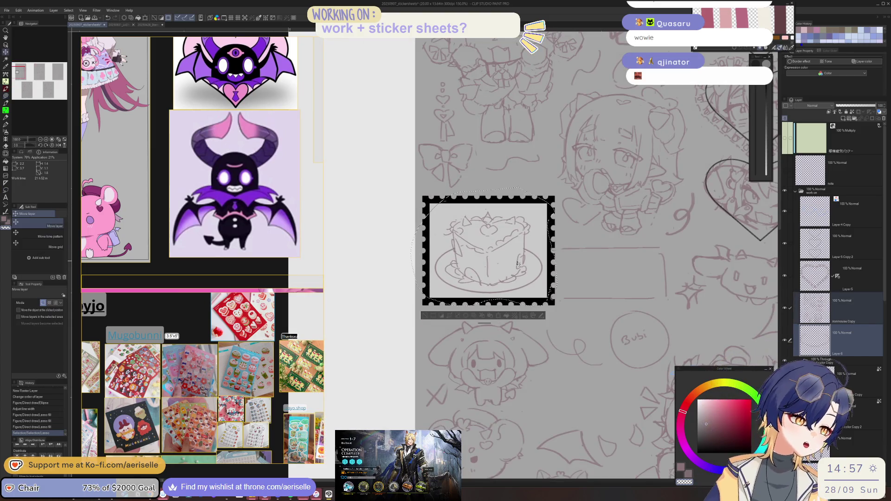
pyautogui.moveTo(517, 263); pyautogui.dragTo(518, 260)
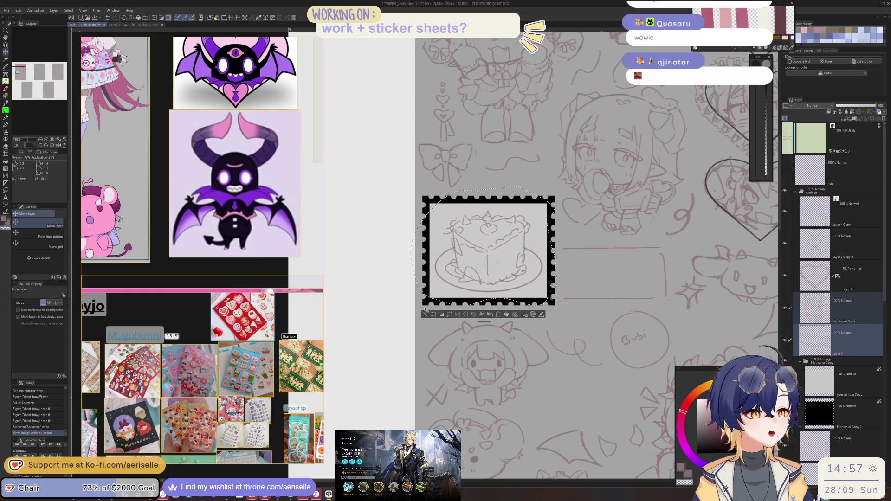
pyautogui.click(424, 315)
# Step: Draw a horizontal pen line across the stamp behind the cake and erase its excess
pyautogui.press('p')
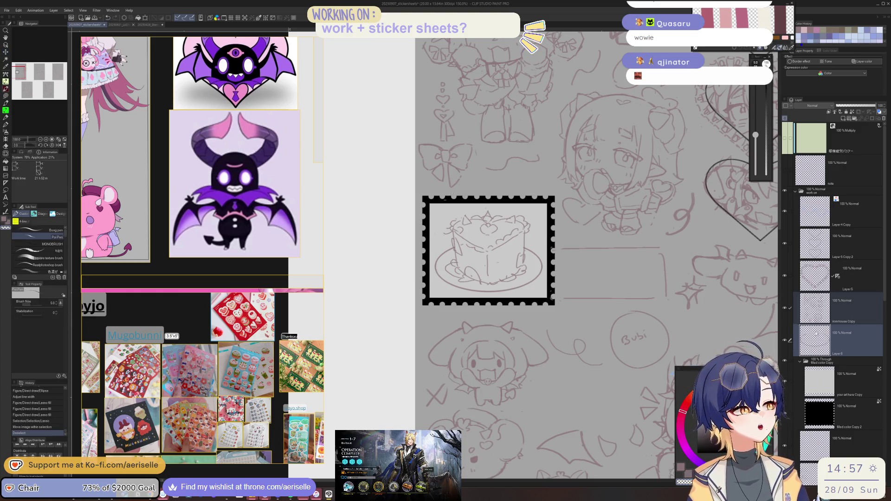
pyautogui.hotkey('alt', ']')
pyautogui.moveTo(433, 230); pyautogui.dragTo(450, 231)
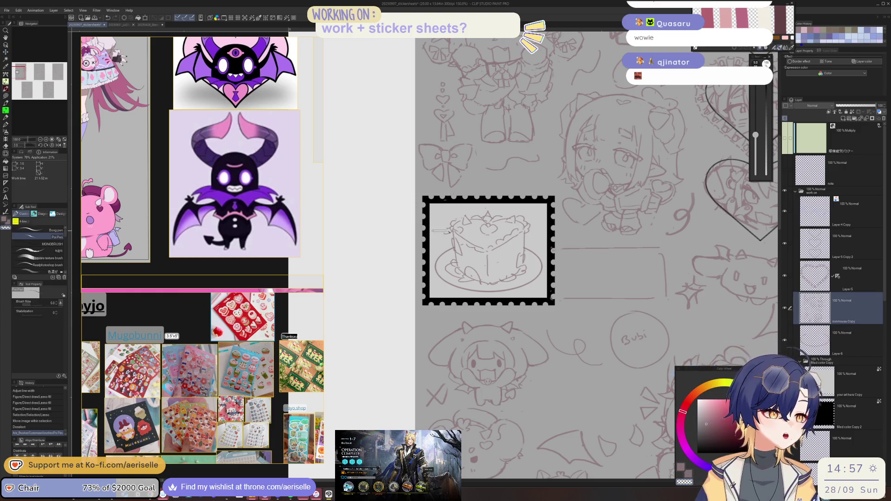
pyautogui.hotkey('ctrl', 'z')
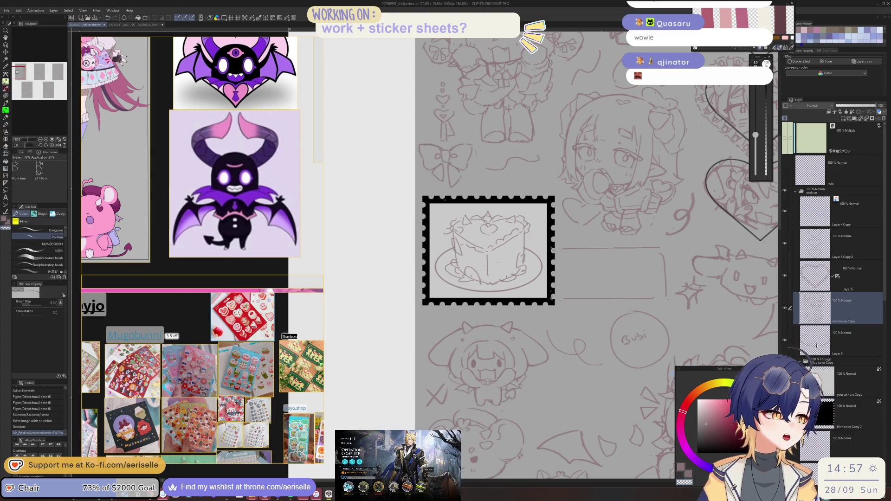
pyautogui.hotkey('alt', '[')
pyautogui.moveTo(429, 230)
pyautogui.mouseDown()
pyautogui.moveTo(552, 231)
pyautogui.moveTo(550, 254)
pyautogui.mouseUp()
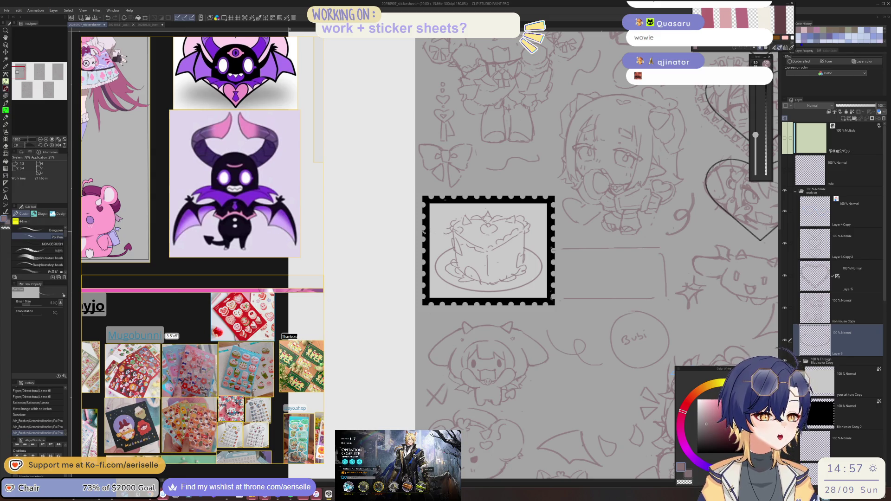
pyautogui.moveTo(426, 231)
pyautogui.mouseDown()
pyautogui.moveTo(557, 236)
pyautogui.moveTo(457, 230)
pyautogui.mouseUp()
pyautogui.press('e')
pyautogui.click(458, 229)
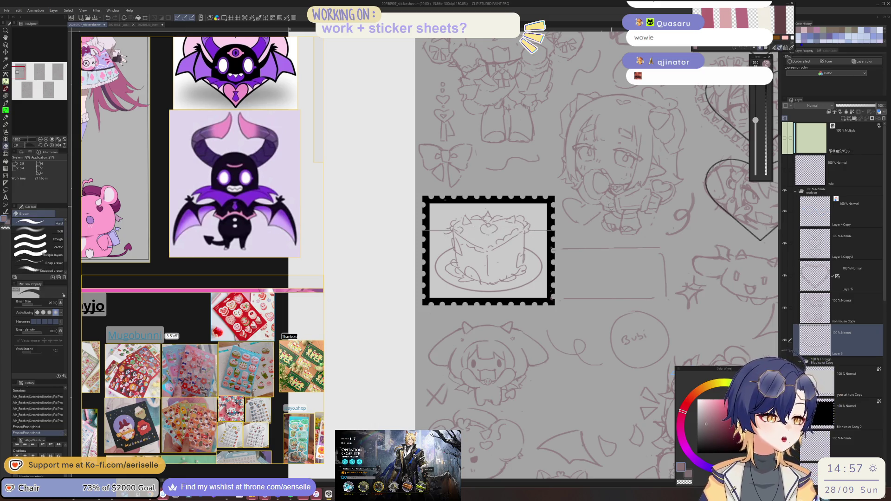
pyautogui.hotkey('ctrl', '-')
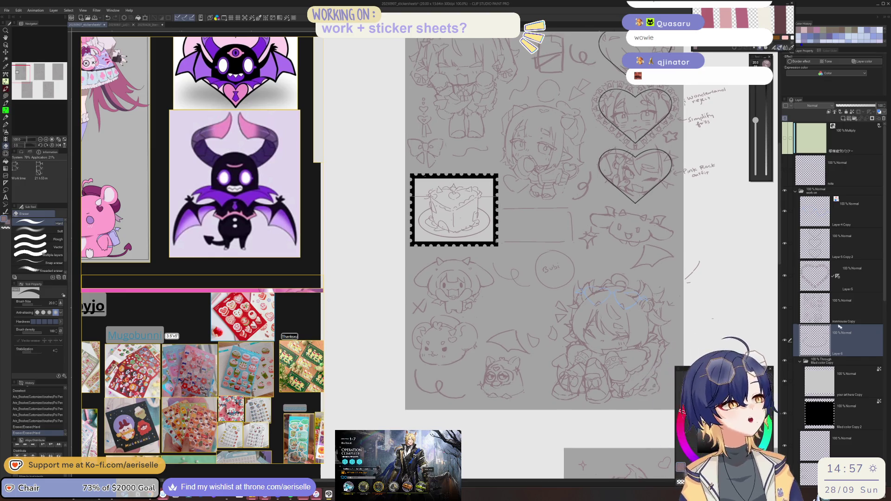
# Step: Reselect the whole cake stamp on both layers and nudge the cake into place
pyautogui.click(784, 307)
pyautogui.press('m')
pyautogui.moveTo(411, 177)
pyautogui.mouseDown()
pyautogui.moveTo(397, 241)
pyautogui.moveTo(478, 244)
pyautogui.moveTo(504, 206)
pyautogui.moveTo(492, 174)
pyautogui.mouseUp()
pyautogui.press('k')
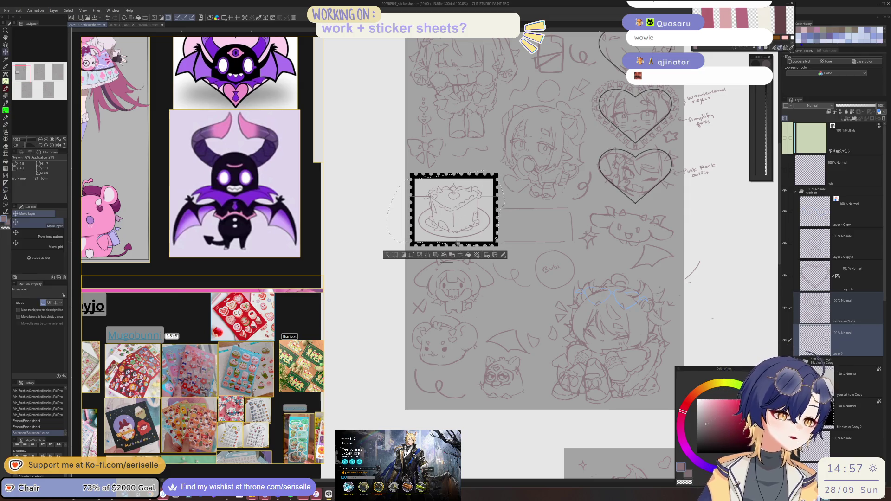
pyautogui.moveTo(459, 232); pyautogui.dragTo(461, 231)
# Step: On the ironmouse Copy layer, add small pen details around the cake and remove a stray stroke
pyautogui.hotkey('ctrl', 'd')
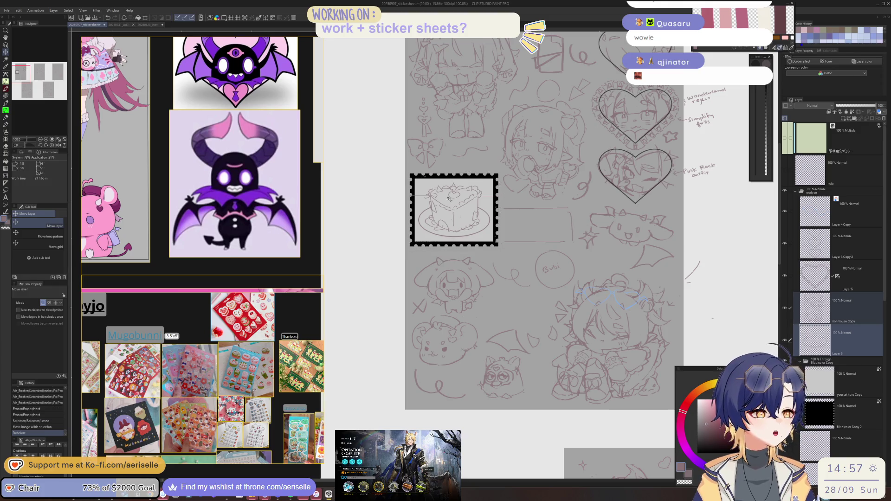
pyautogui.scroll(1, 446, 189)
pyautogui.click(849, 320)
pyautogui.press('p')
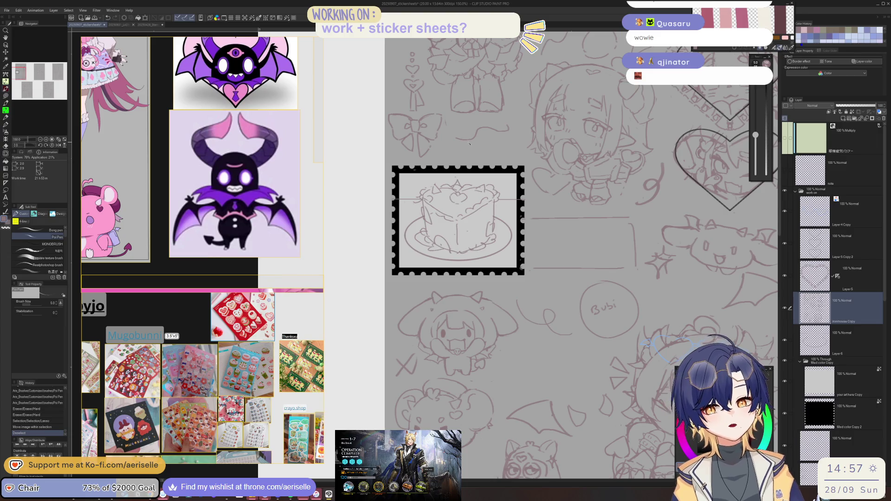
pyautogui.moveTo(495, 249); pyautogui.dragTo(505, 253)
pyautogui.moveTo(404, 253); pyautogui.dragTo(407, 255)
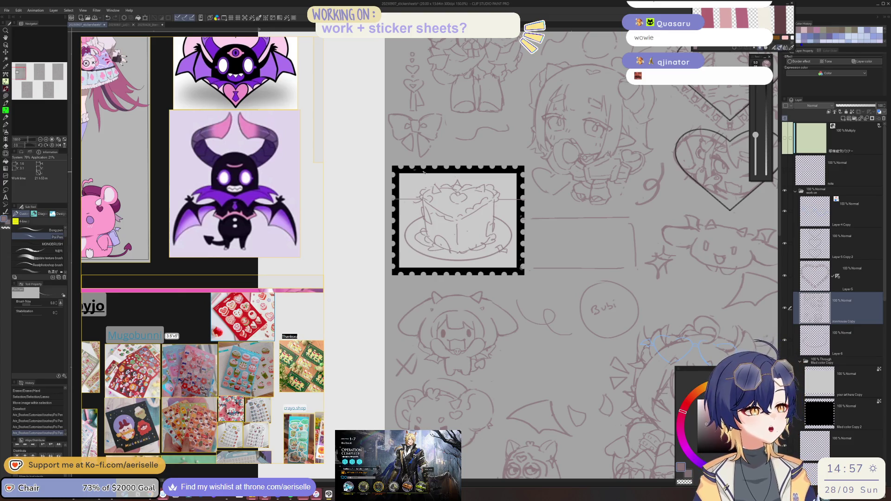
pyautogui.moveTo(419, 177); pyautogui.dragTo(426, 173)
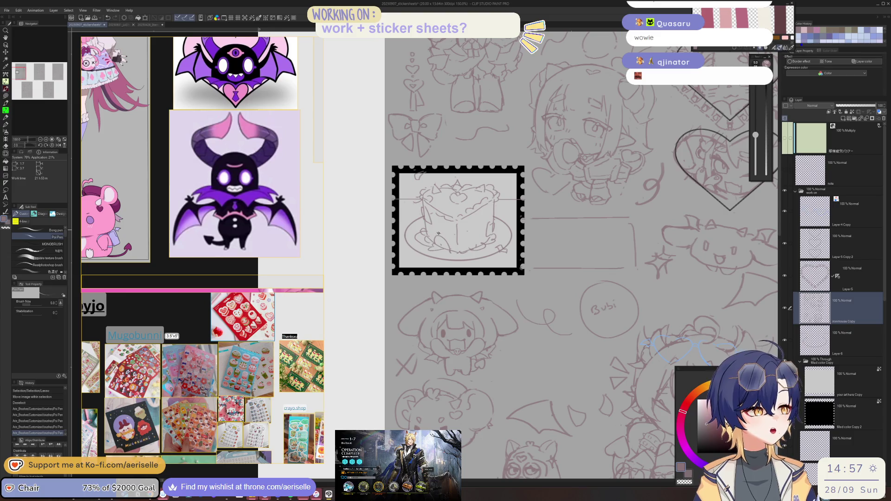
pyautogui.press('e')
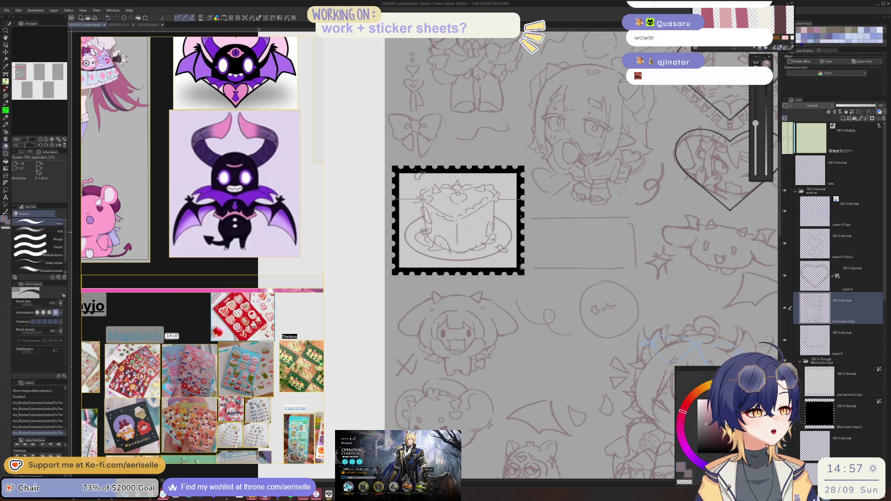
pyautogui.press('p')
pyautogui.moveTo(487, 180); pyautogui.dragTo(494, 178)
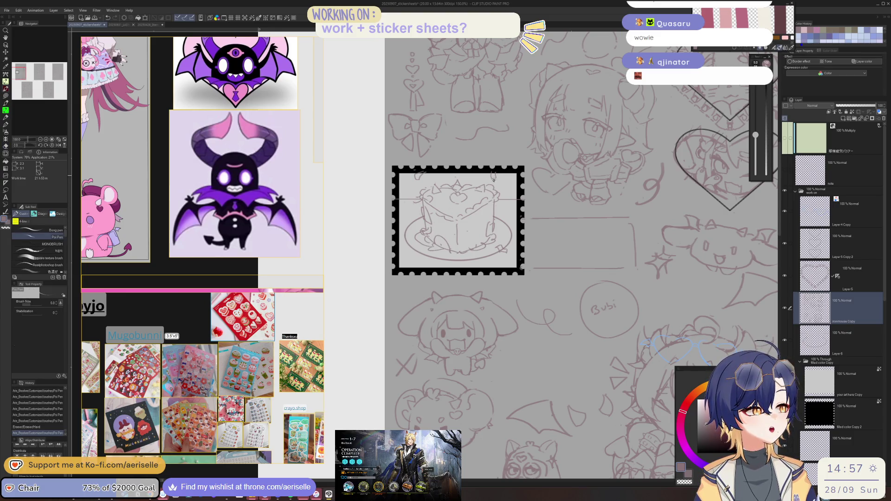
pyautogui.moveTo(405, 259)
pyautogui.mouseDown()
pyautogui.moveTo(410, 228)
pyautogui.moveTo(424, 220)
pyautogui.mouseUp()
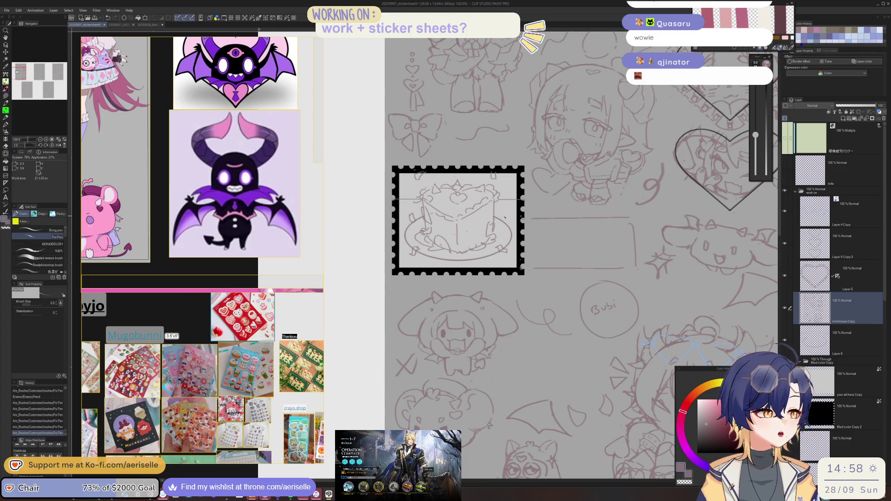
pyautogui.hotkey('ctrl', '-')
pyautogui.hotkey('ctrl', '-')
pyautogui.hotkey('ctrl', '-')
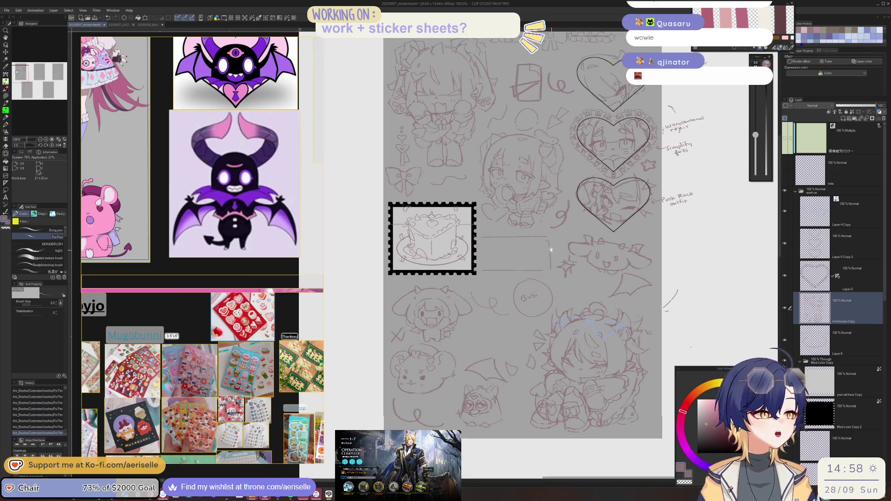
# Step: Erase small stray marks on the sketch below the cake stamp
pyautogui.hotkey('ctrl', '+')
pyautogui.hotkey('ctrl', '+')
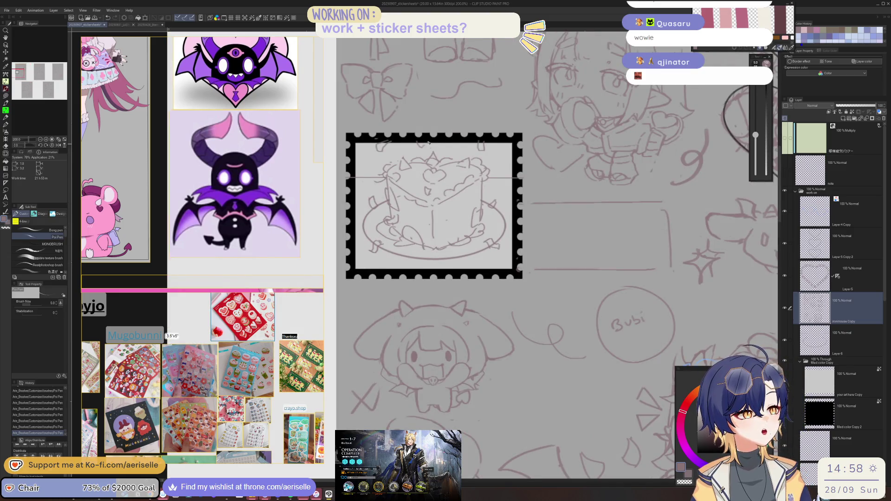
pyautogui.hotkey('ctrl', '-')
pyautogui.hotkey('ctrl', '-')
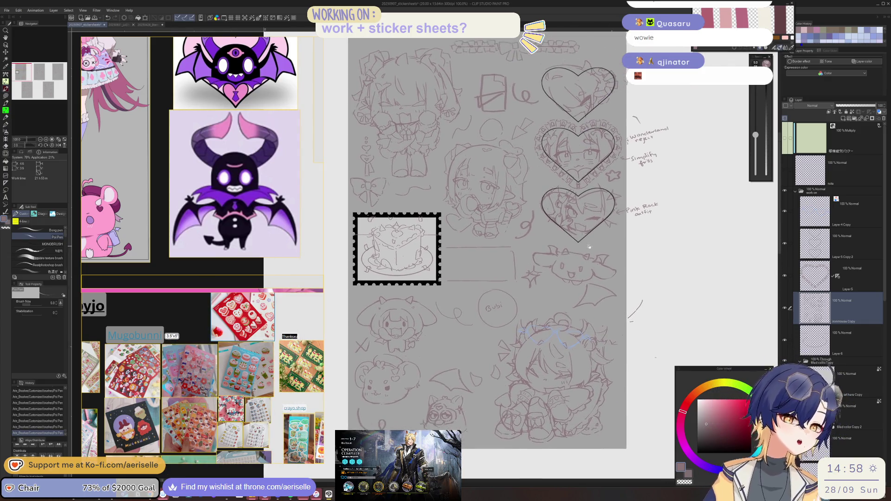
pyautogui.press('e')
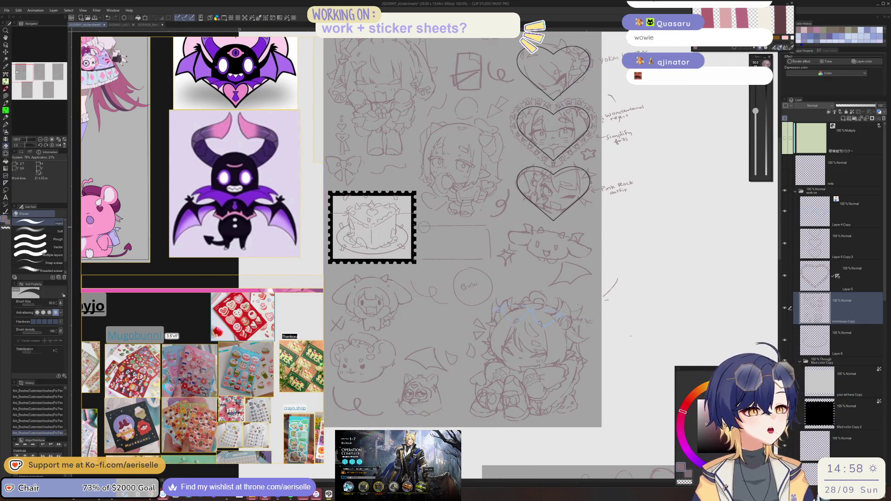
pyautogui.click(438, 259)
pyautogui.moveTo(216, 357); pyautogui.dragTo(258, 330)
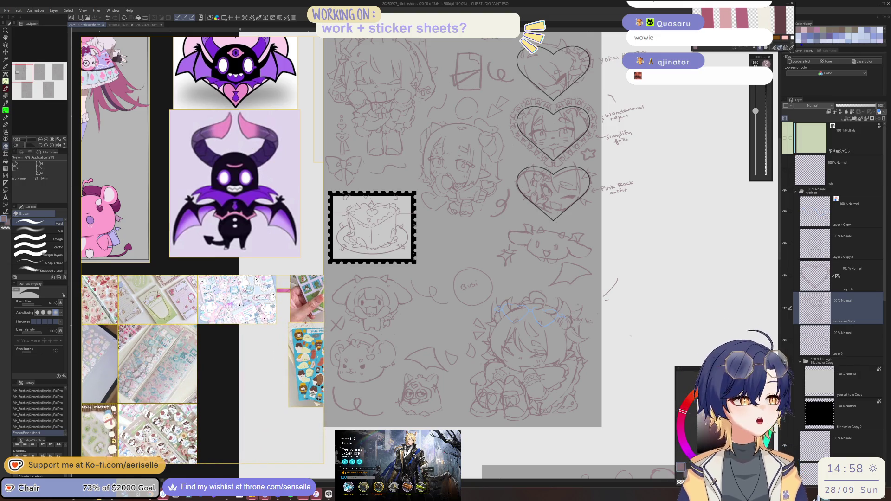
pyautogui.moveTo(438, 292); pyautogui.dragTo(446, 295)
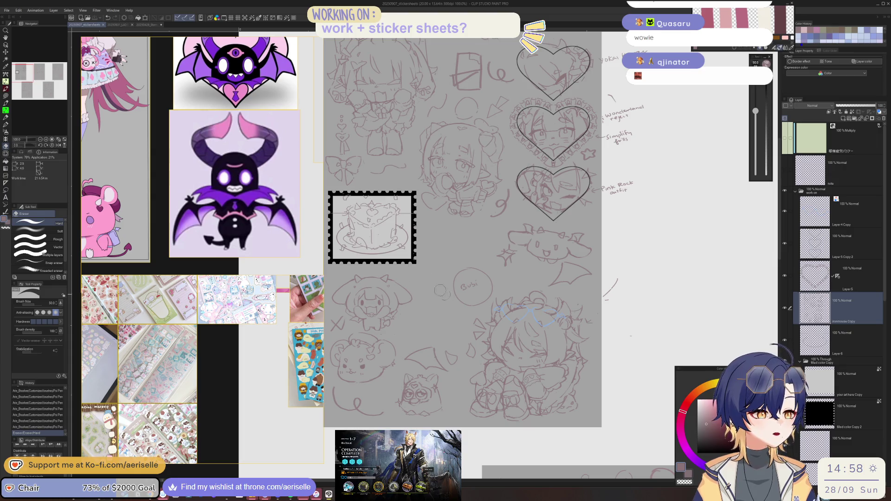
# Step: Erase the handwritten note inside the small circle, leaving it empty
pyautogui.press('m')
pyautogui.moveTo(474, 260)
pyautogui.mouseDown()
pyautogui.moveTo(455, 303)
pyautogui.moveTo(490, 260)
pyautogui.mouseUp()
pyautogui.hotkey('ctrl', 'd')
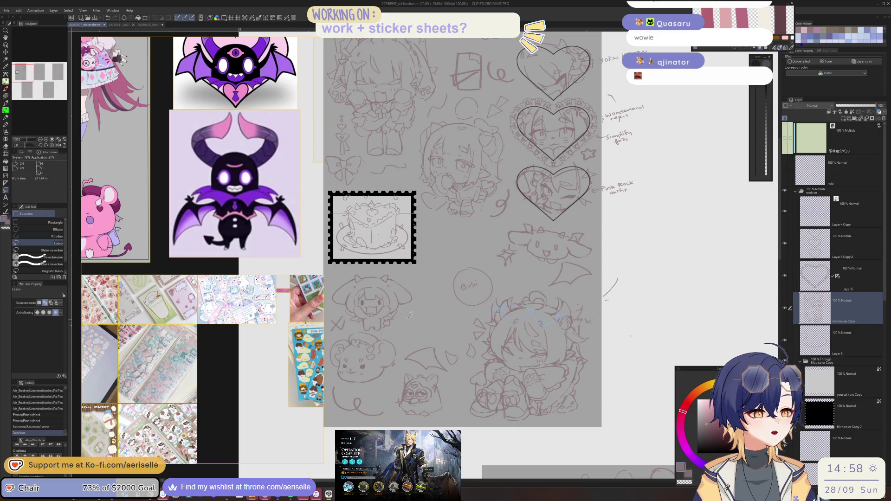
pyautogui.press('e')
pyautogui.moveTo(460, 282)
pyautogui.mouseDown()
pyautogui.moveTo(464, 260)
pyautogui.moveTo(486, 277)
pyautogui.moveTo(453, 297)
pyautogui.moveTo(477, 296)
pyautogui.mouseUp()
pyautogui.press('p')
pyautogui.scroll(3, 477, 296)
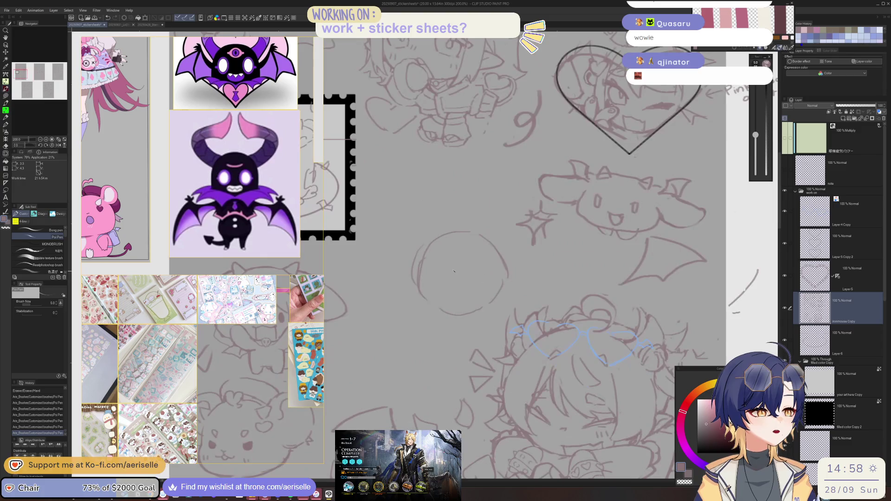
# Step: Add a stroke to the circle's right side and erase stray lines around it
pyautogui.moveTo(501, 251); pyautogui.dragTo(508, 284)
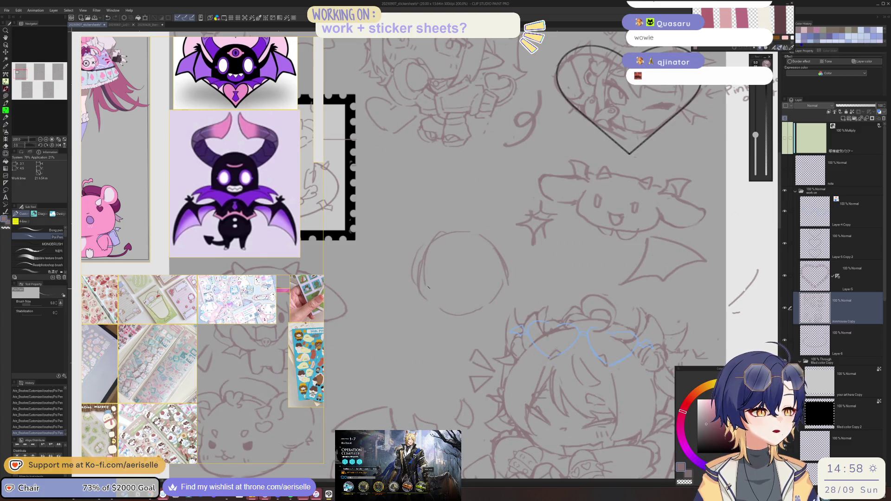
pyautogui.press('e')
pyautogui.moveTo(408, 234); pyautogui.dragTo(420, 244)
pyautogui.moveTo(400, 286); pyautogui.dragTo(410, 296)
pyautogui.moveTo(433, 256); pyautogui.dragTo(503, 261)
pyautogui.moveTo(510, 251); pyautogui.dragTo(517, 260)
# Step: Redraw the blob's flatter bottom edge and lasso-select part of the blob
pyautogui.press('p')
pyautogui.moveTo(435, 302)
pyautogui.mouseDown()
pyautogui.moveTo(437, 323)
pyautogui.moveTo(480, 330)
pyautogui.mouseUp()
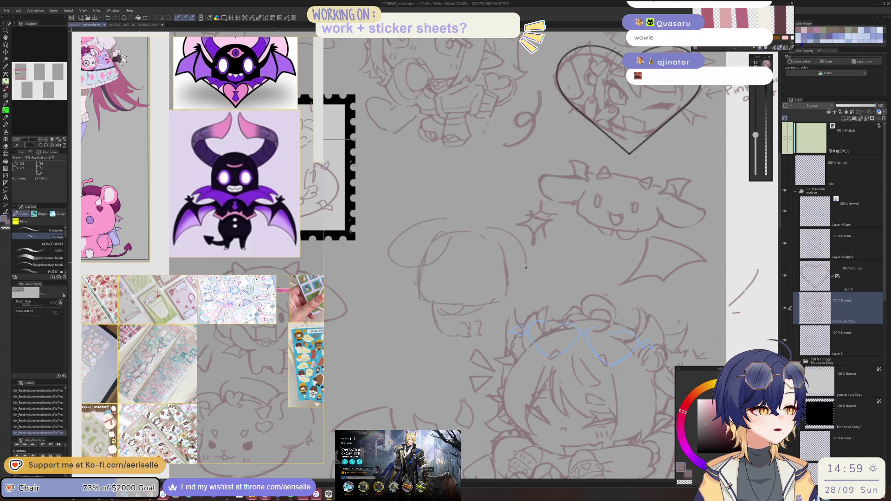
pyautogui.press('m')
pyautogui.moveTo(450, 220); pyautogui.dragTo(457, 218)
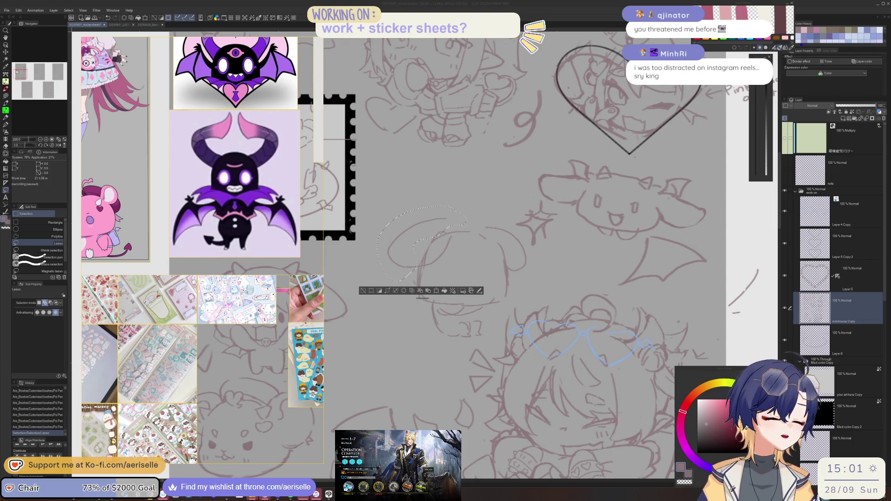
# Step: Lasso the blob's left ear, shift it down-left and shrink it slightly
pyautogui.scroll(5, 431, 258)
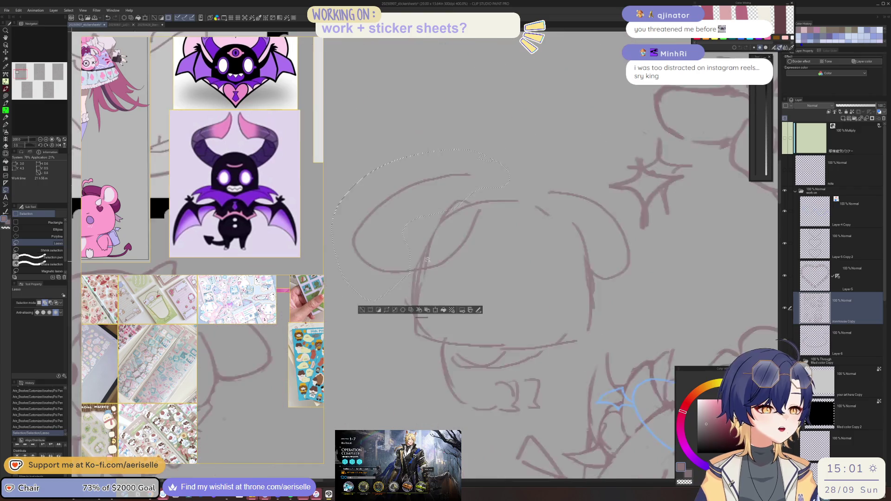
pyautogui.moveTo(428, 278)
pyautogui.mouseDown()
pyautogui.moveTo(482, 281)
pyautogui.moveTo(552, 144)
pyautogui.moveTo(496, 180)
pyautogui.mouseUp()
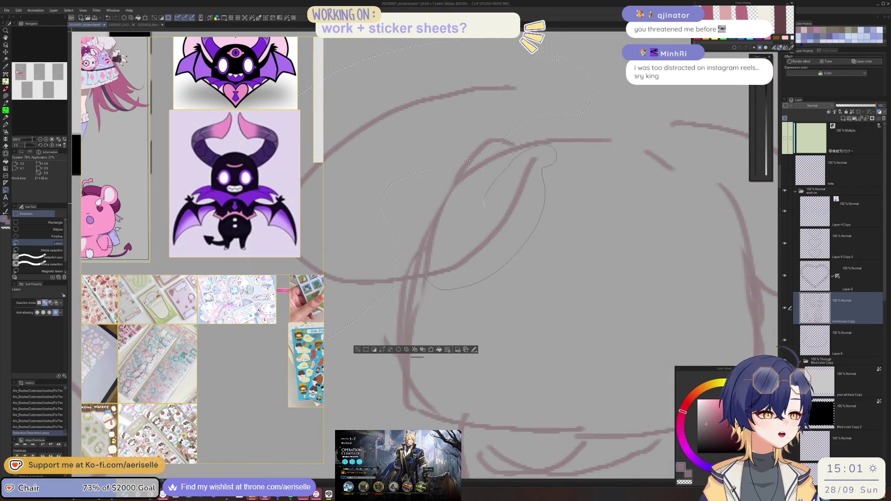
pyautogui.scroll(-5, 453, 218)
pyautogui.press('k')
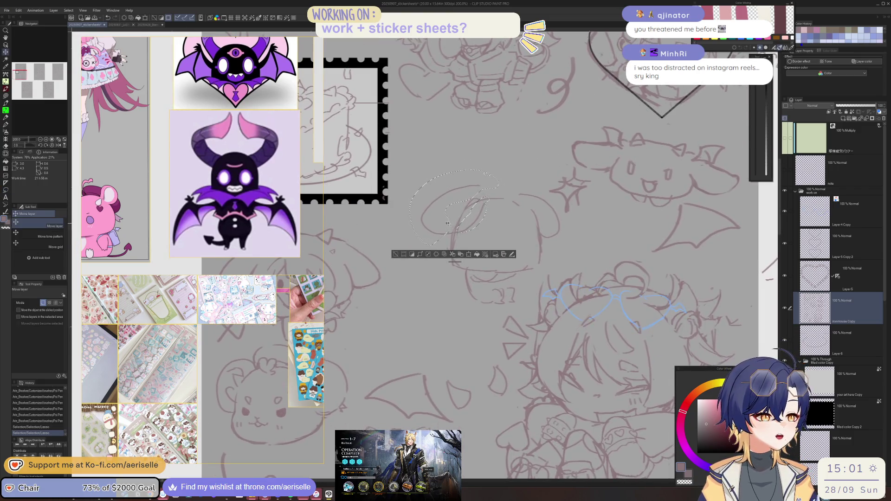
pyautogui.moveTo(450, 222); pyautogui.dragTo(446, 230)
pyautogui.hotkey('ctrl', 't')
pyautogui.moveTo(405, 177); pyautogui.dragTo(407, 178)
pyautogui.moveTo(440, 247); pyautogui.dragTo(440, 246)
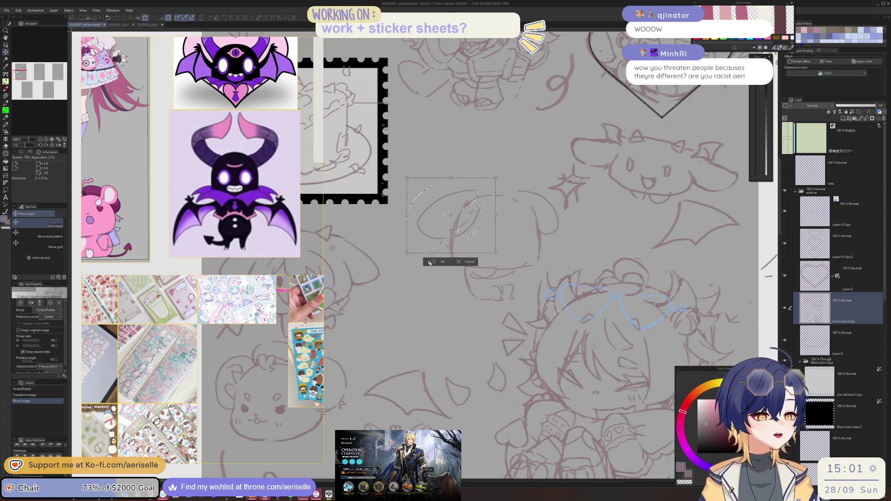
pyautogui.click(434, 262)
pyautogui.hotkey('ctrl', 'd')
# Step: Tilt and reshape the right ear, then bring the Discord window over the canvas
pyautogui.scroll(3, 520, 192)
pyautogui.press('m')
pyautogui.moveTo(519, 193)
pyautogui.mouseDown()
pyautogui.moveTo(559, 227)
pyautogui.moveTo(562, 251)
pyautogui.moveTo(608, 260)
pyautogui.moveTo(574, 195)
pyautogui.moveTo(538, 182)
pyautogui.mouseUp()
pyautogui.hotkey('ctrl', 't')
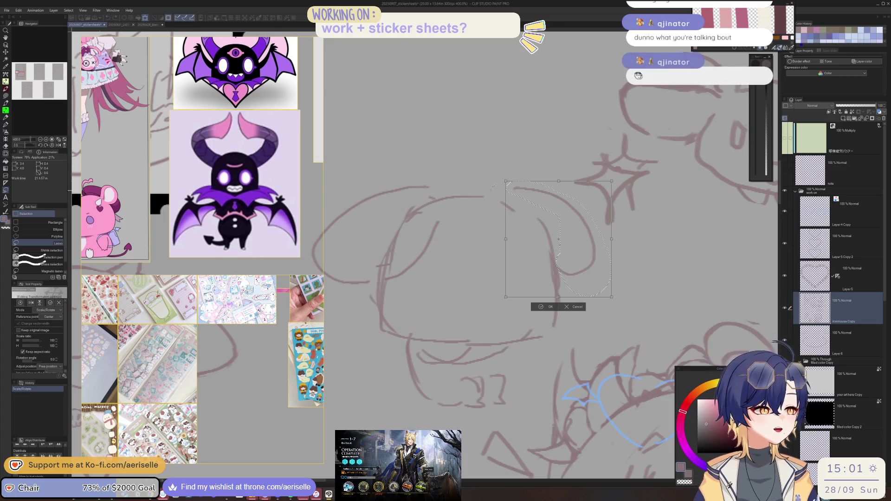
pyautogui.moveTo(504, 182); pyautogui.dragTo(501, 188)
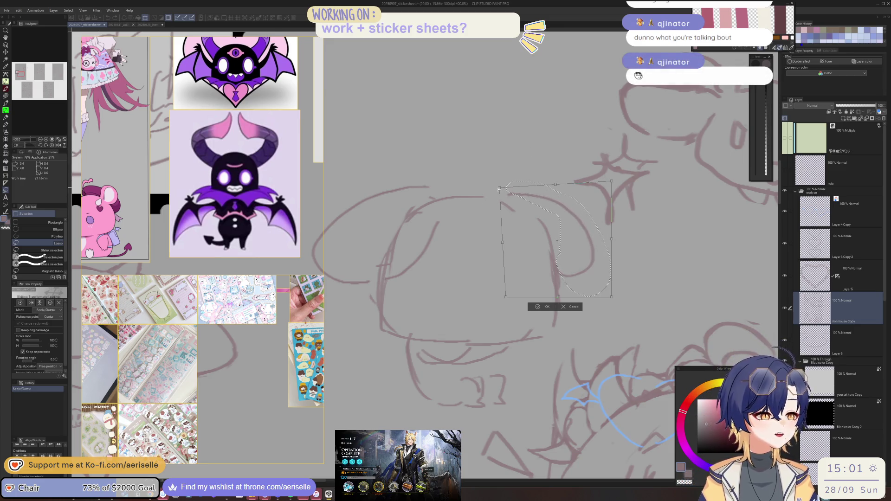
pyautogui.click(539, 307)
pyautogui.click(496, 305)
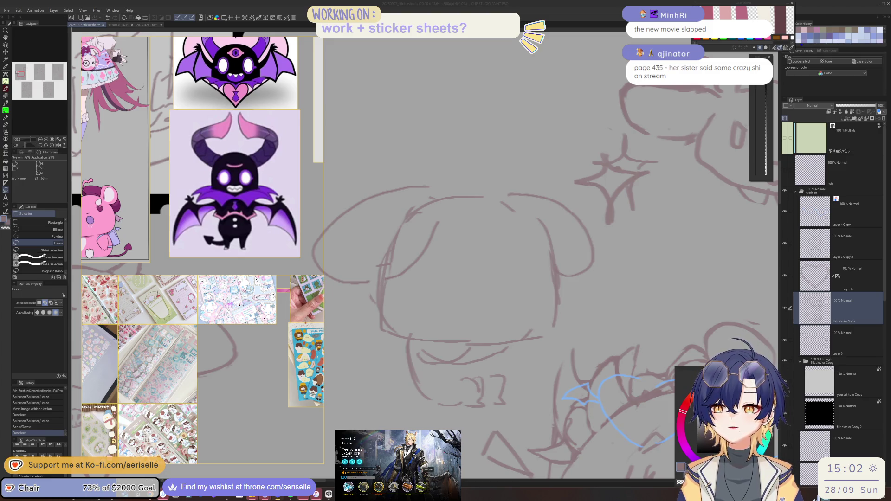
pyautogui.moveTo(0, 84)
pyautogui.mouseDown()
pyautogui.moveTo(320, 89)
pyautogui.moveTo(438, 106)
pyautogui.mouseUp()
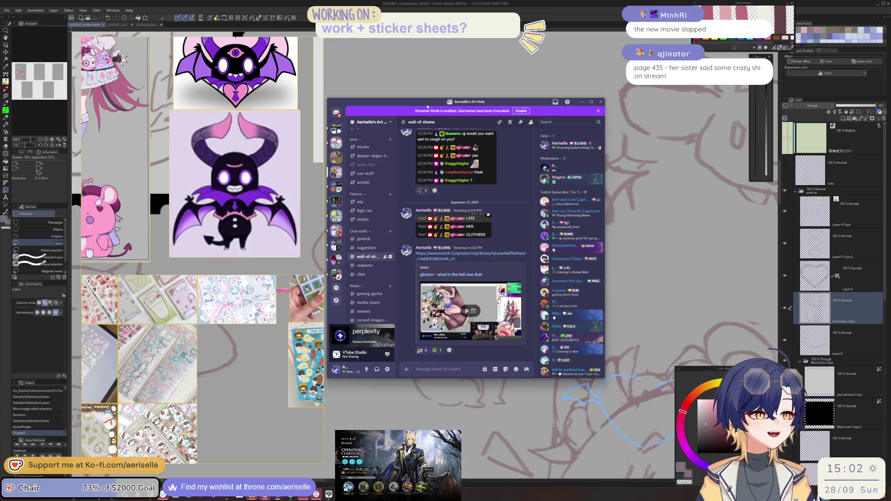
# Step: Scroll up through #wall-of-shame and read enlarged chat screenshots, including the July post
pyautogui.scroll(4, 464, 232)
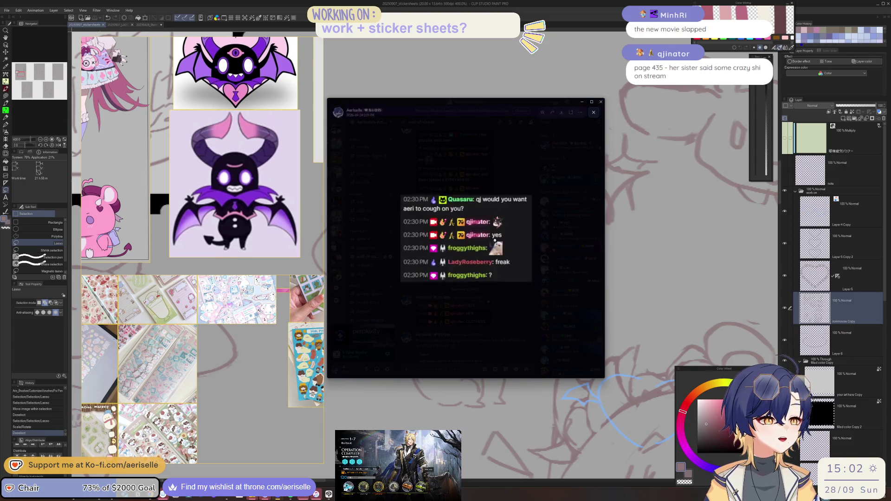
pyautogui.click(557, 327)
pyautogui.scroll(3, 464, 232)
pyautogui.click(471, 236)
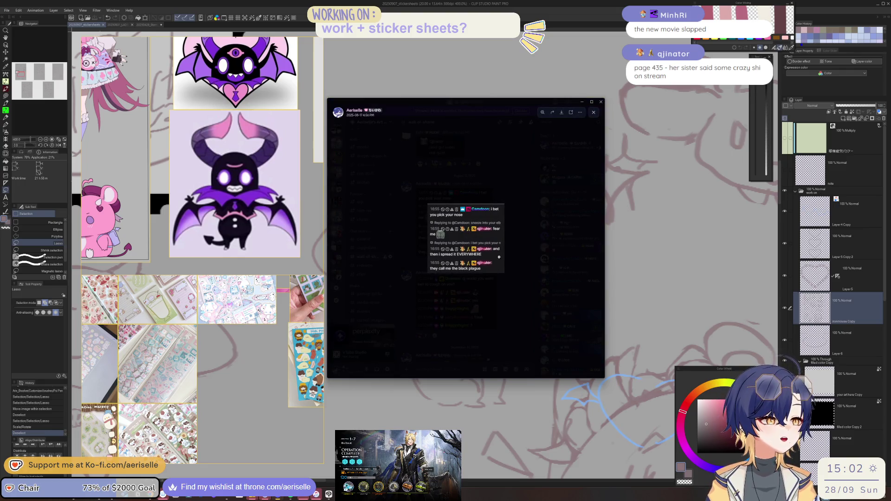
pyautogui.click(499, 257)
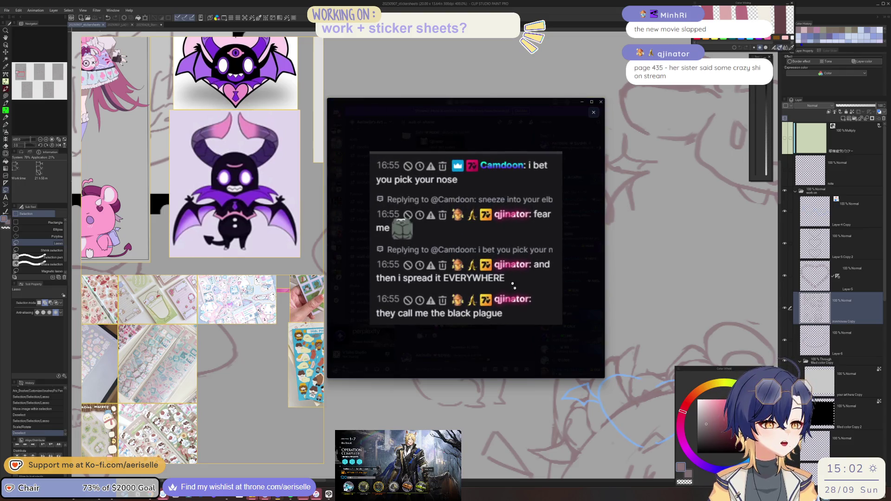
pyautogui.press('Escape')
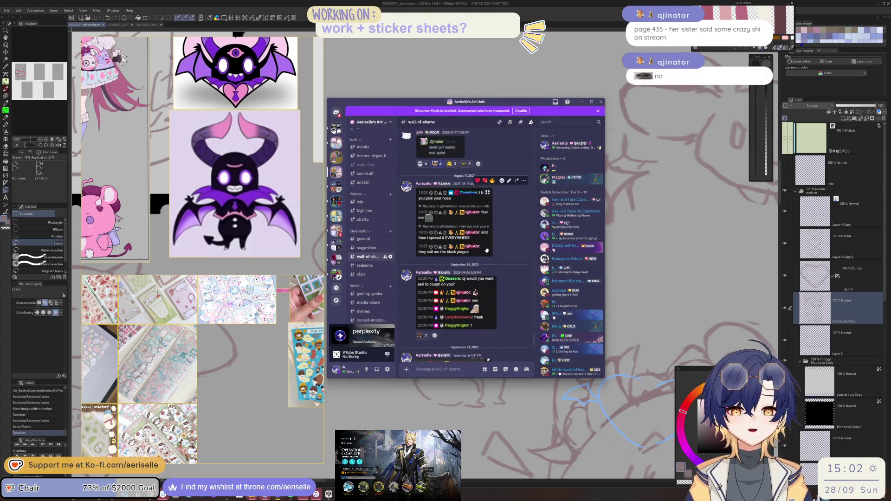
pyautogui.scroll(3, 488, 253)
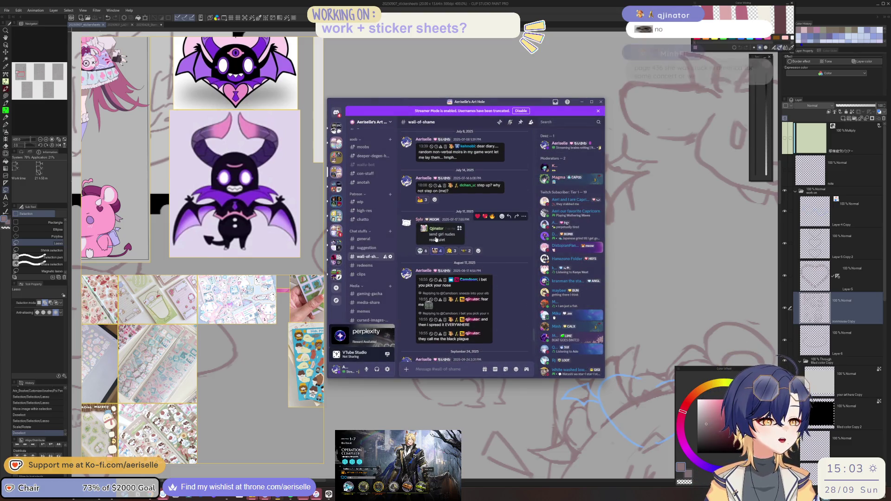
pyautogui.click(443, 235)
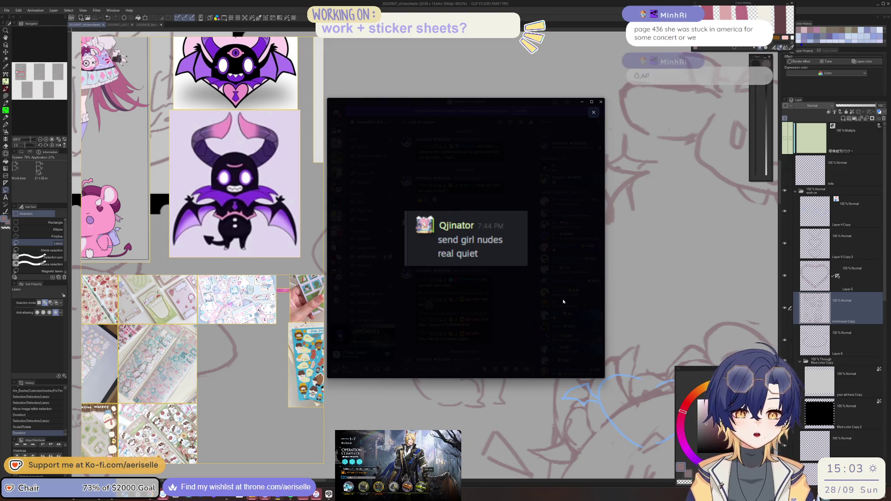
pyautogui.click(563, 301)
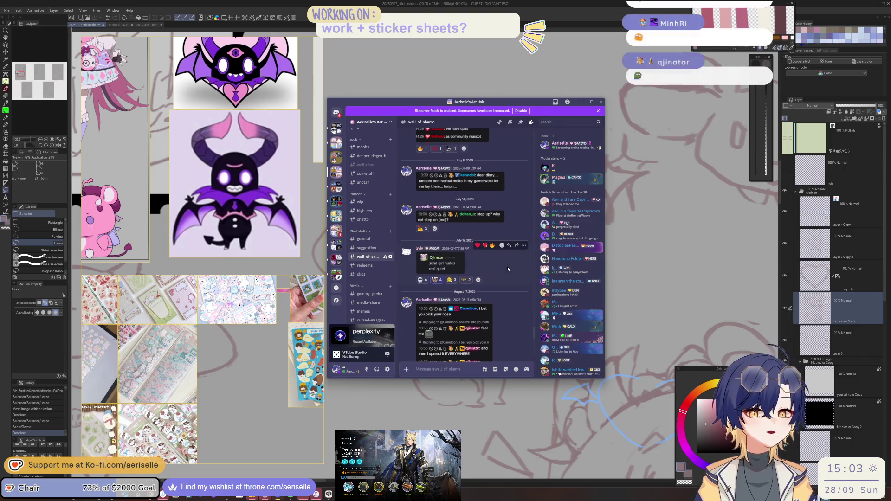
# Step: Scroll back down and view the nearby chat screenshots, including the 'I ATE' one
pyautogui.scroll(-3, 483, 260)
pyautogui.scroll(2, 481, 258)
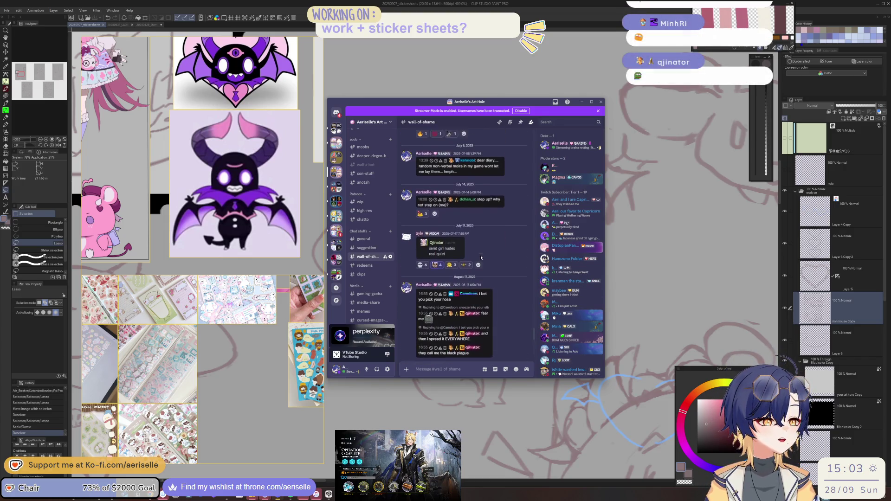
pyautogui.scroll(-3, 493, 260)
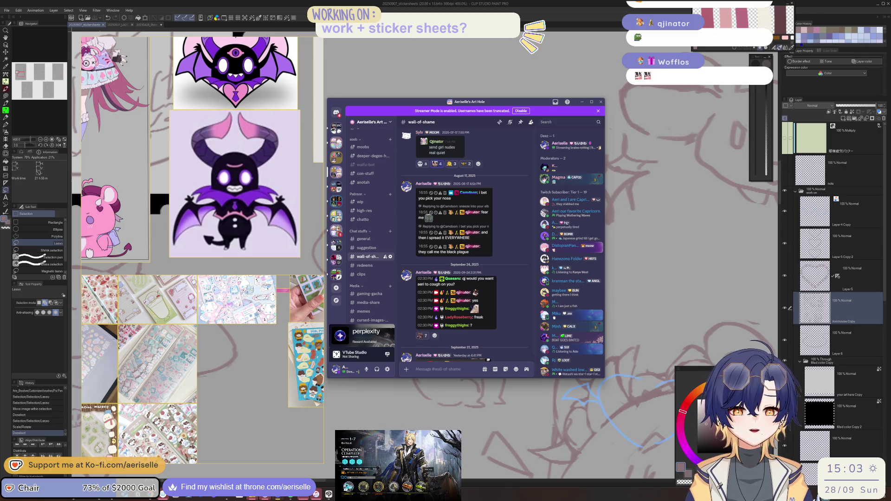
pyautogui.scroll(-2, 486, 254)
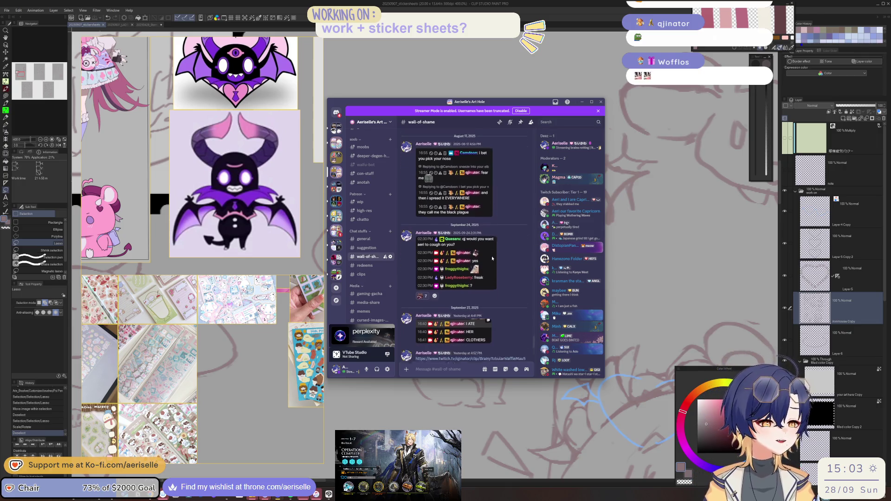
pyautogui.click(487, 254)
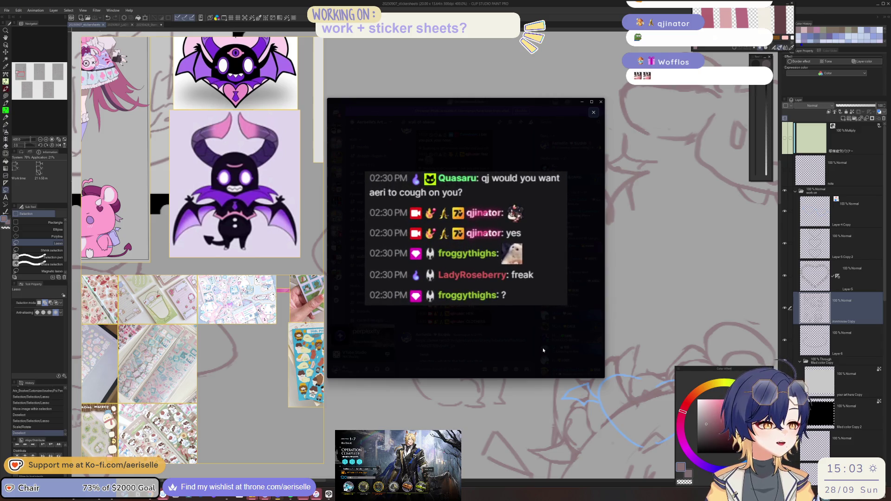
pyautogui.click(483, 306)
pyautogui.click(484, 222)
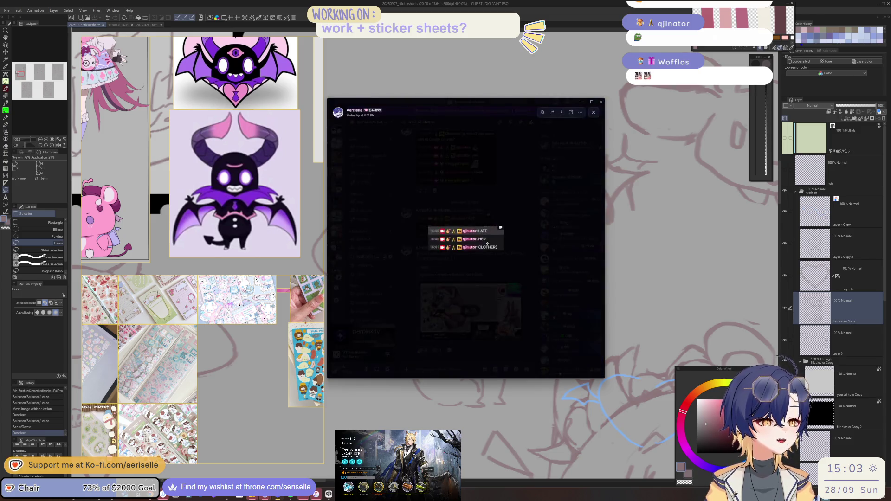
pyautogui.click(505, 269)
# Step: Read older chat screenshots enlarged, zooming into the 05:23 PM one
pyautogui.scroll(10, 505, 270)
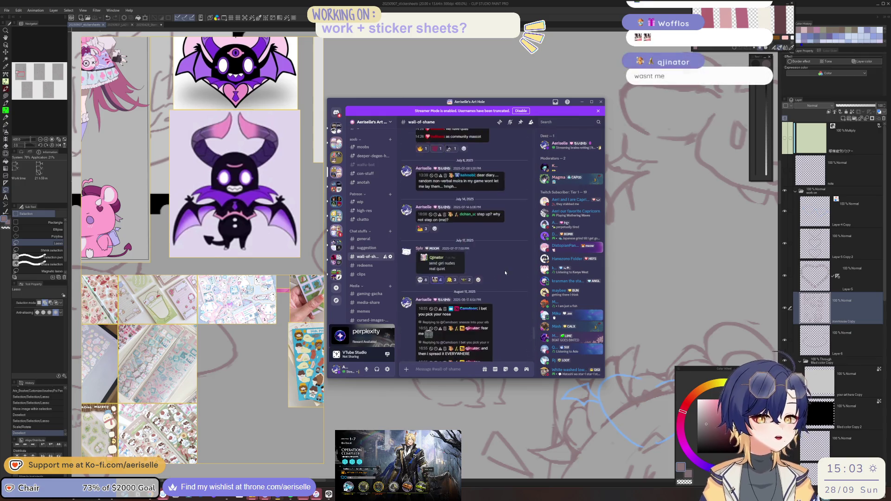
pyautogui.scroll(5, 505, 269)
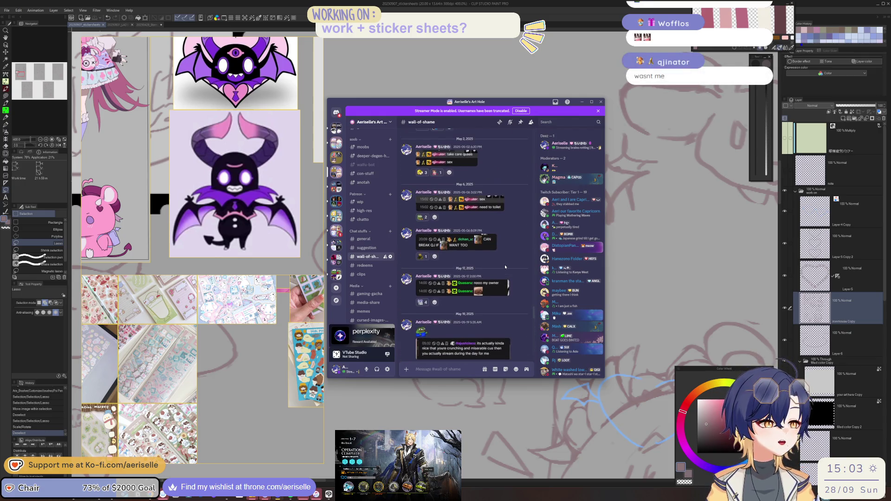
pyautogui.click(452, 187)
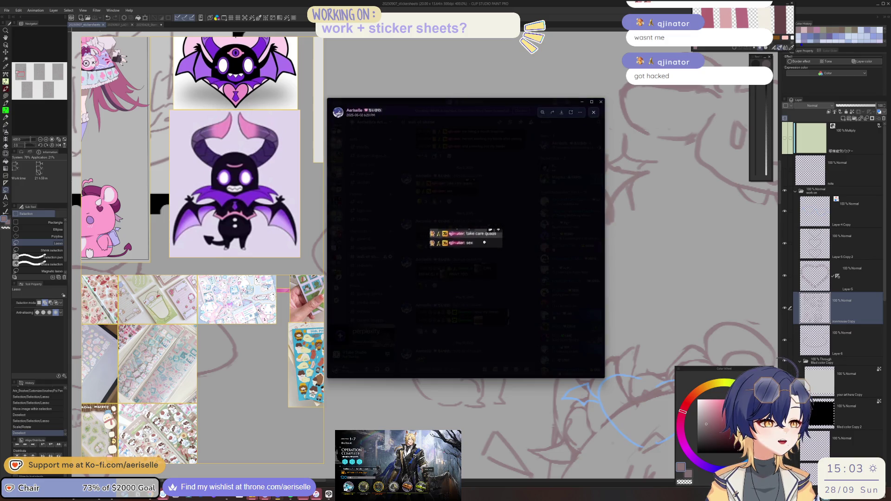
pyautogui.click(577, 286)
pyautogui.click(463, 250)
pyautogui.click(463, 250)
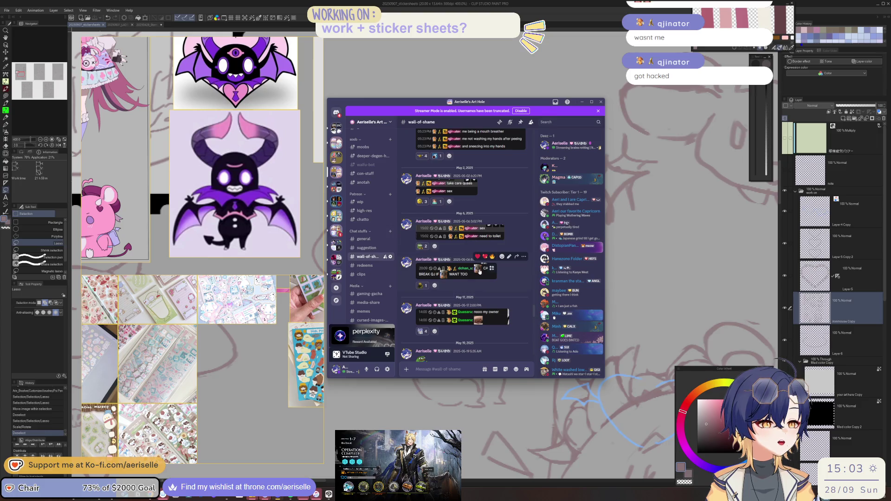
pyautogui.scroll(3, 483, 272)
pyautogui.click(495, 242)
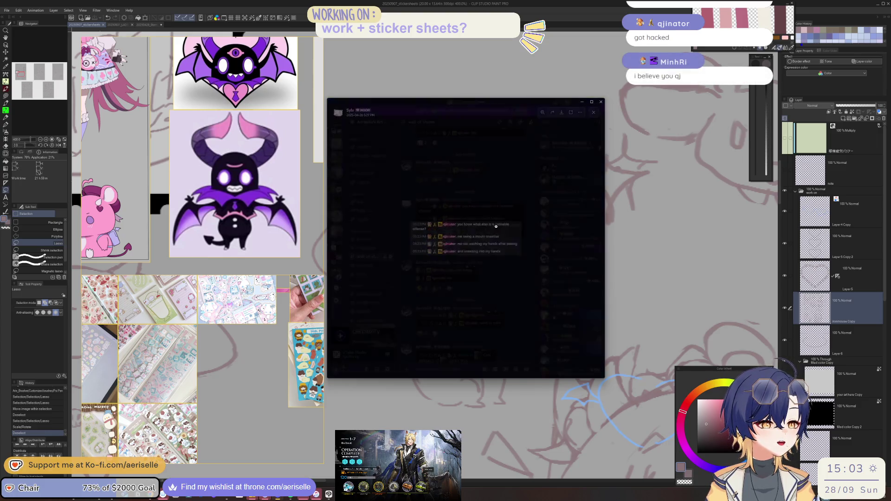
pyautogui.click(495, 244)
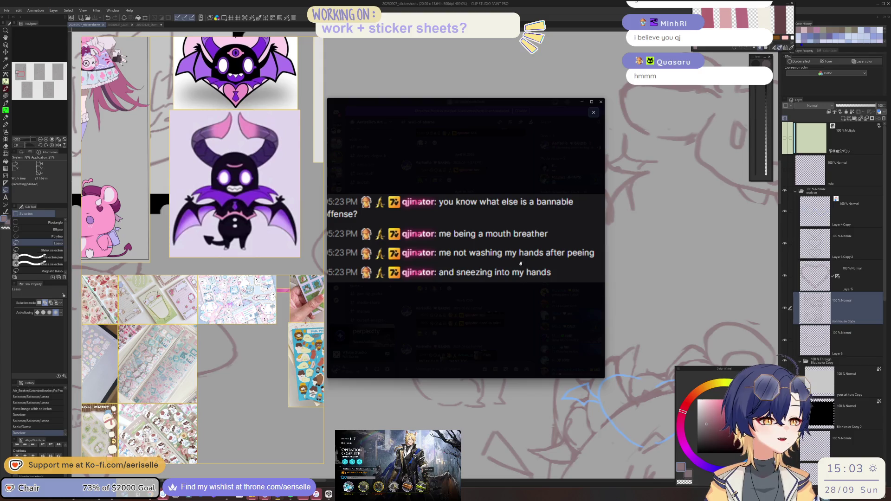
pyautogui.click(539, 319)
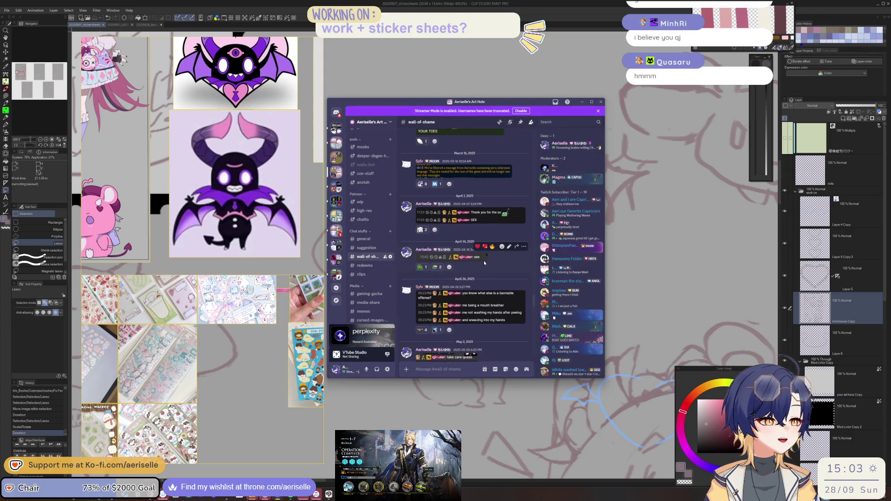
# Step: View the April 7, March 10 and March 8 reply-chain screenshots enlarged
pyautogui.click(481, 261)
pyautogui.press('Escape')
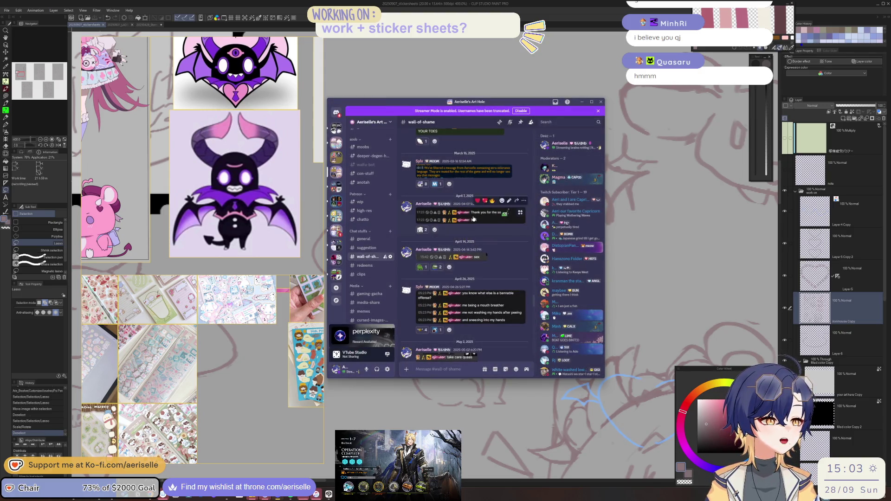
pyautogui.click(475, 220)
pyautogui.press('Escape')
pyautogui.scroll(5, 505, 263)
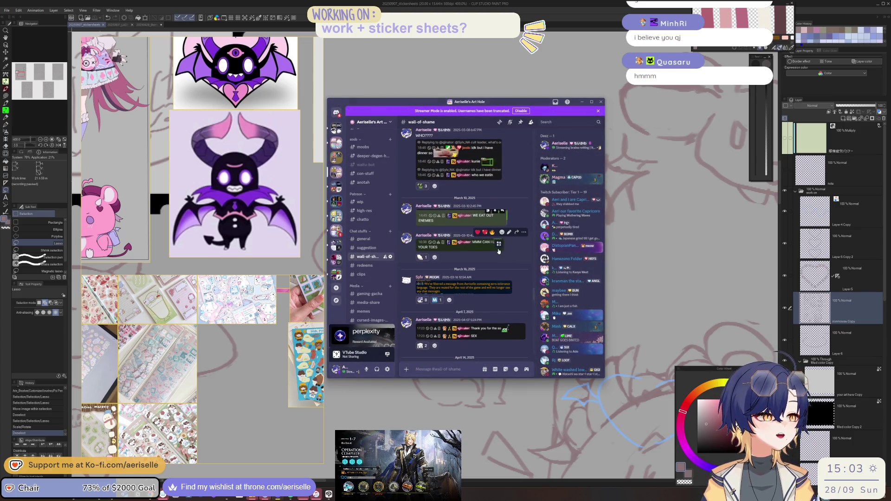
pyautogui.click(497, 249)
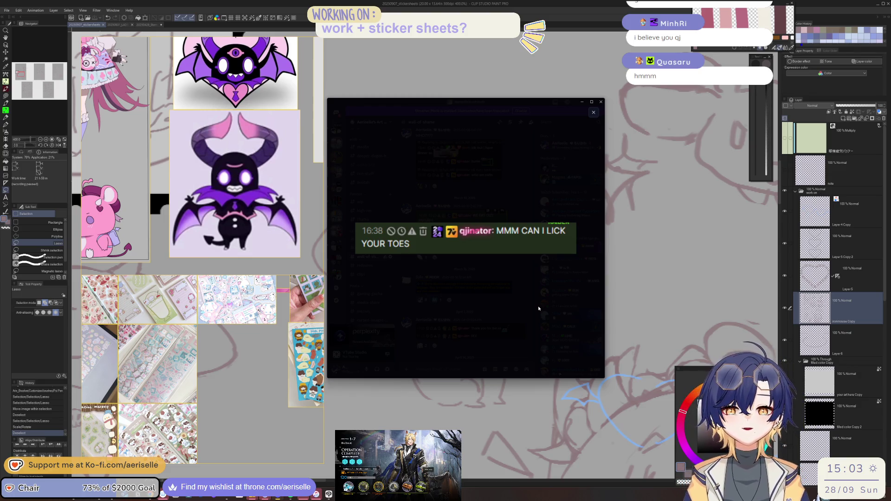
pyautogui.click(539, 307)
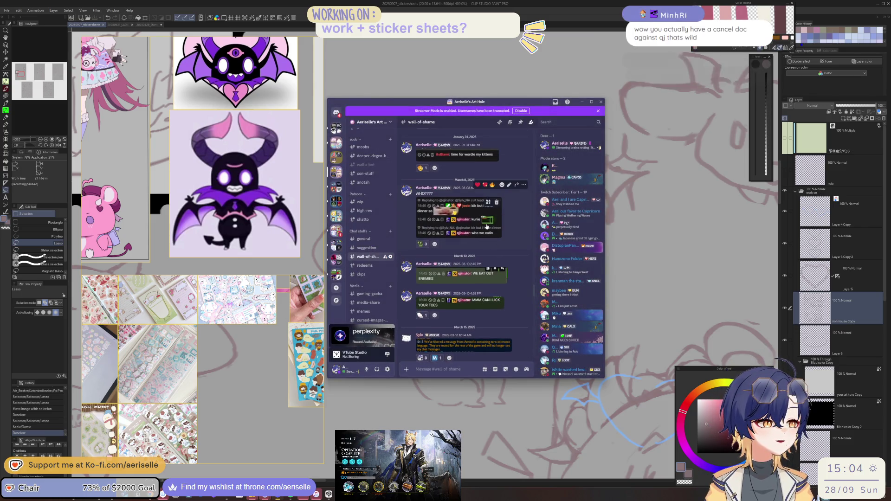
pyautogui.click(486, 227)
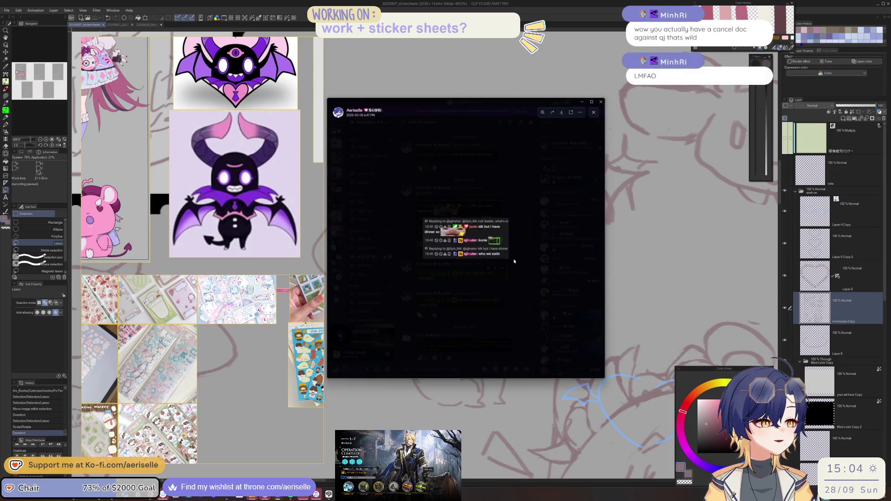
pyautogui.click(531, 317)
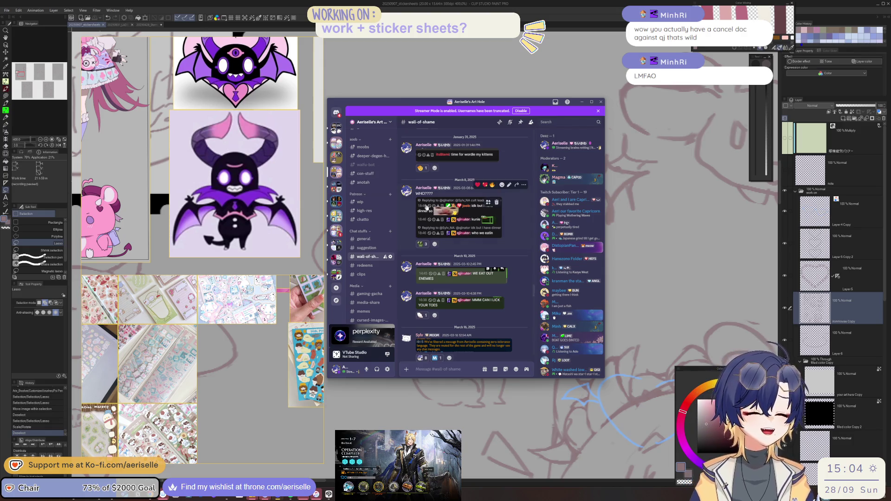
# Step: Read the 'hope she hits me', December 18 and November 30 screenshots, zooming in to read them
pyautogui.scroll(3, 424, 204)
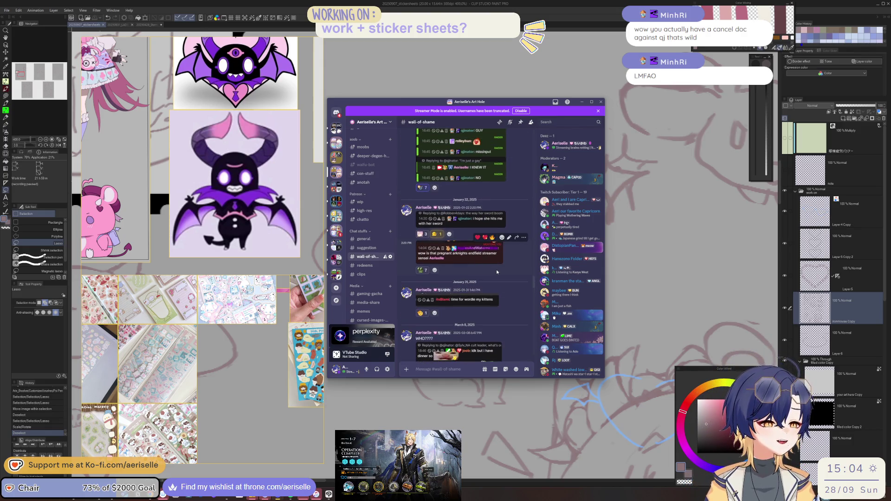
pyautogui.click(468, 220)
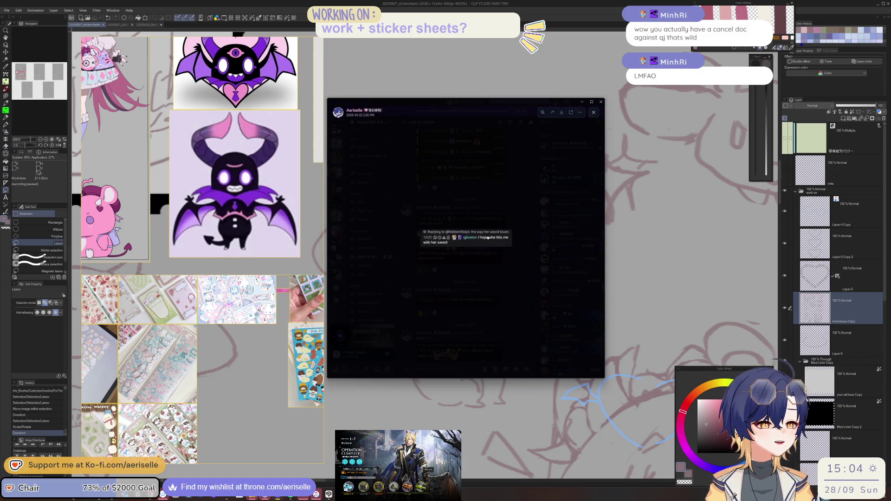
pyautogui.click(487, 238)
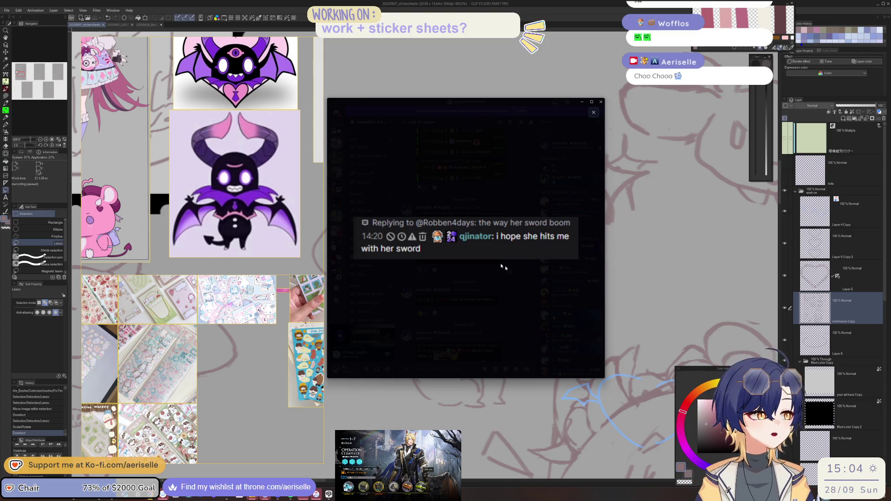
pyautogui.press('Escape')
pyautogui.click(500, 190)
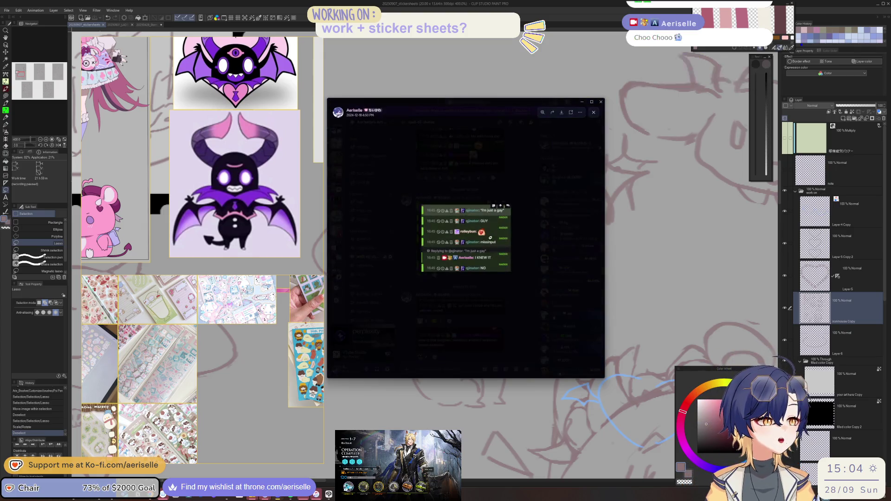
pyautogui.click(550, 344)
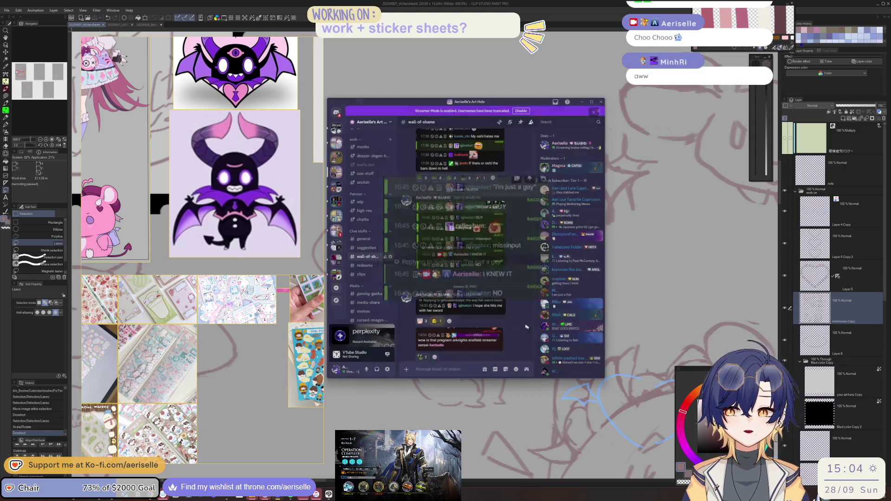
pyautogui.scroll(3, 489, 259)
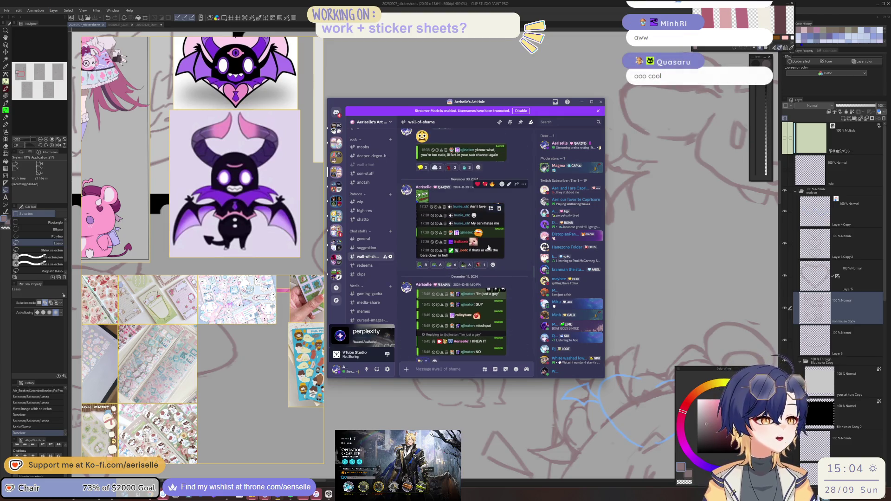
pyautogui.click(493, 246)
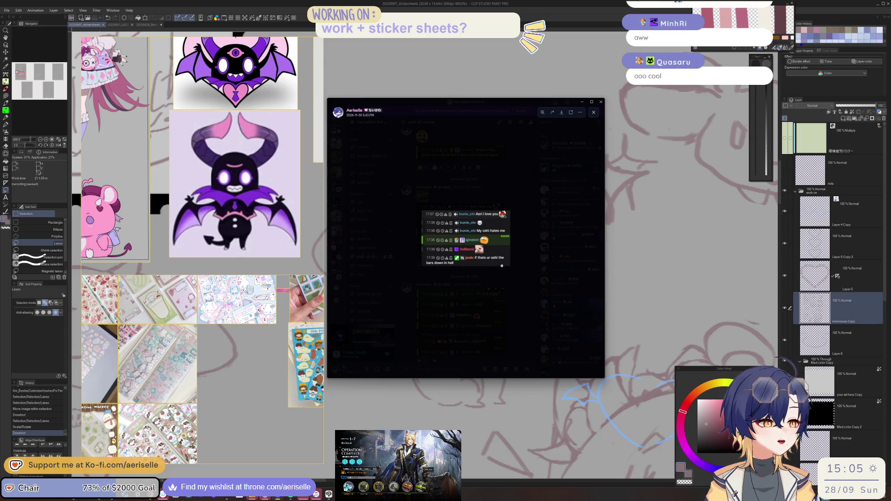
pyautogui.click(522, 280)
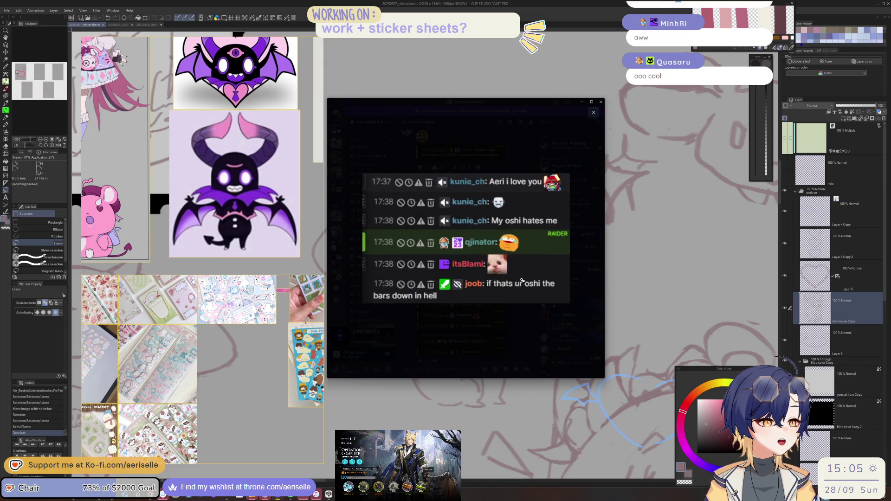
pyautogui.click(516, 321)
# Step: View the November 11 and September 6 screenshots, then put Discord away
pyautogui.scroll(3, 523, 289)
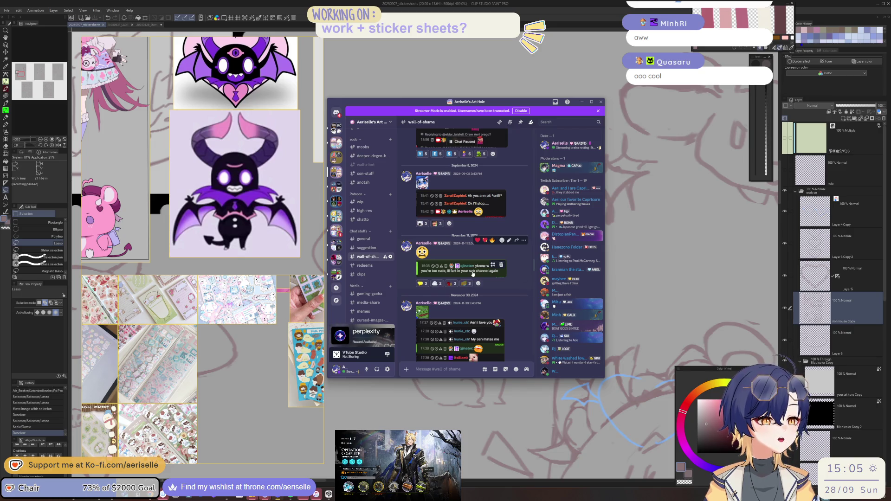
pyautogui.click(485, 268)
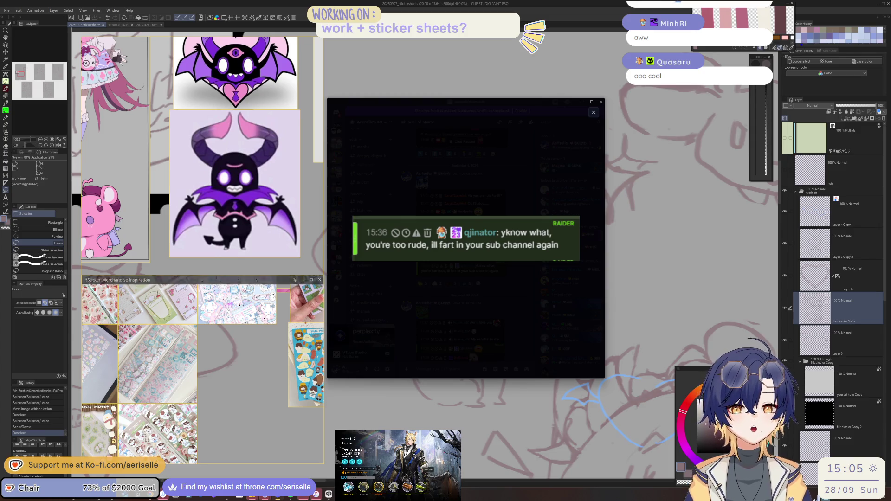
pyautogui.press('Escape')
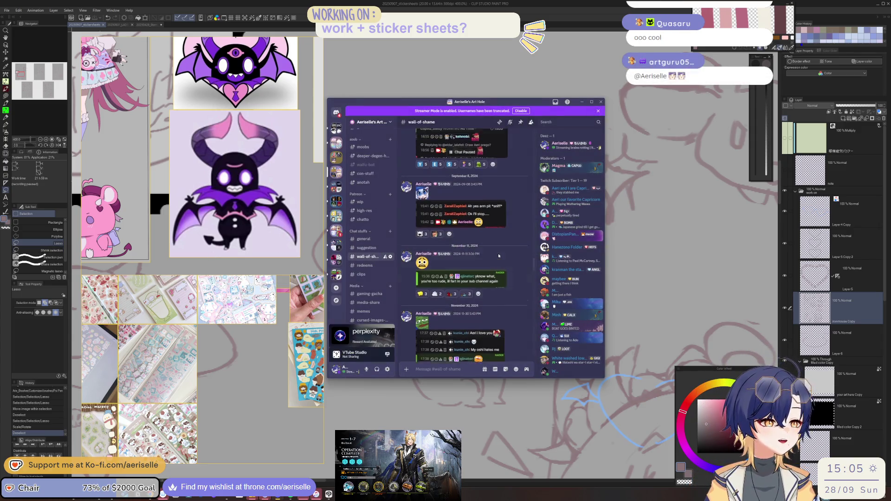
pyautogui.scroll(-3, 513, 268)
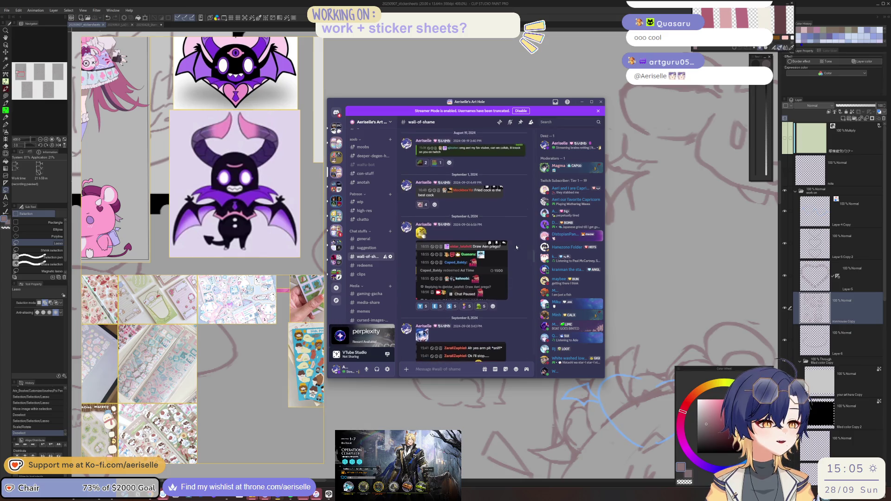
pyautogui.click(482, 266)
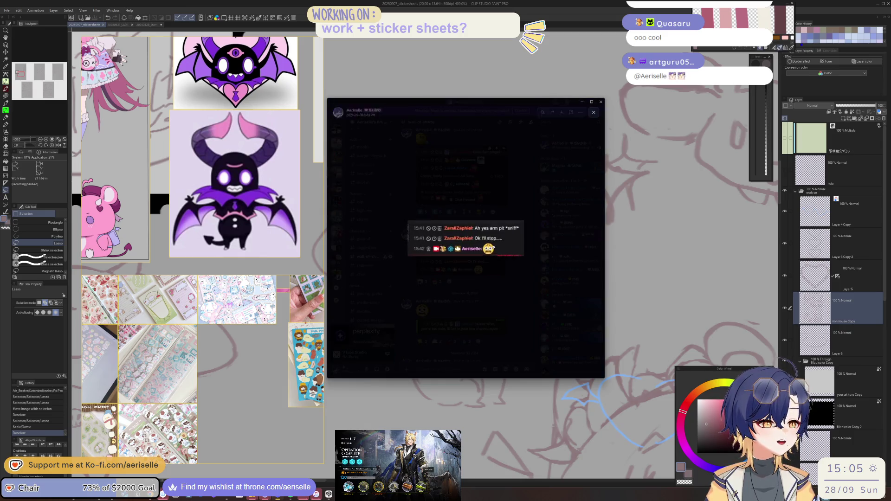
pyautogui.click(507, 324)
pyautogui.scroll(5, 502, 280)
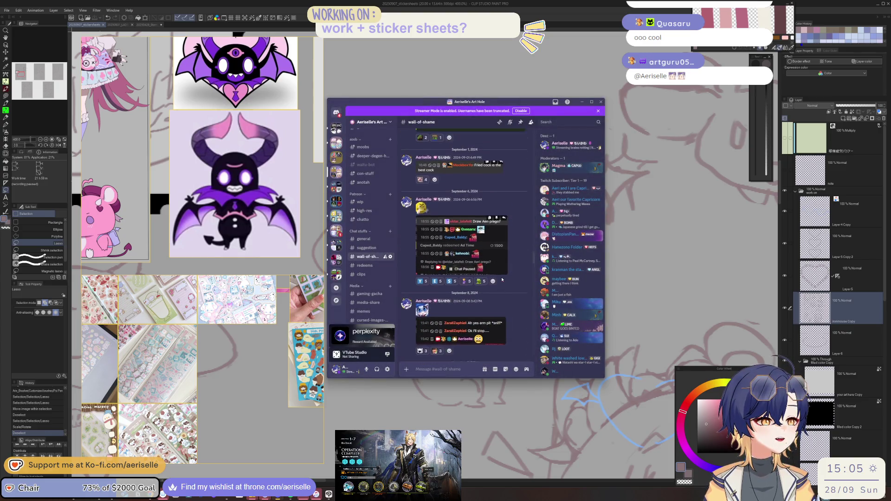
pyautogui.scroll(2, 502, 280)
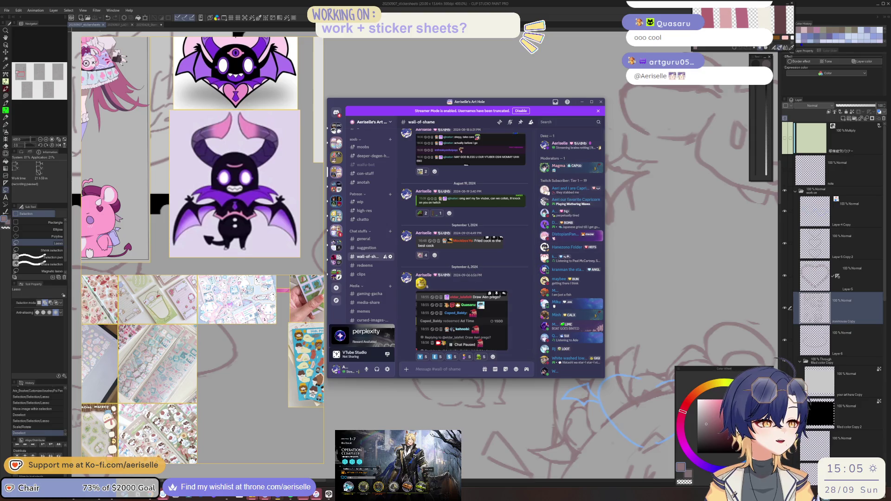
pyautogui.click(581, 102)
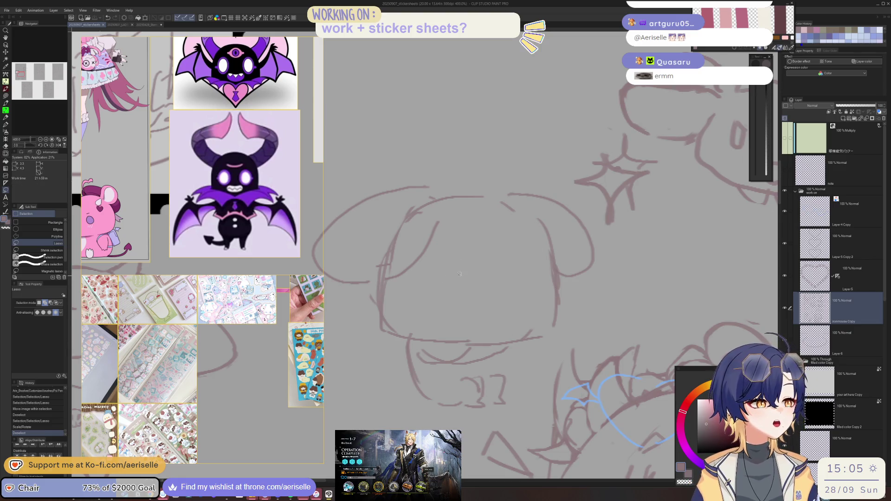
# Step: Sketch two oval eyes on the floppy-eared dog sticker with the pen
pyautogui.press('p')
pyautogui.moveTo(449, 255)
pyautogui.mouseDown()
pyautogui.moveTo(452, 308)
pyautogui.moveTo(473, 295)
pyautogui.mouseUp()
pyautogui.hotkey('ctrl', 'z')
pyautogui.moveTo(473, 258); pyautogui.dragTo(474, 302)
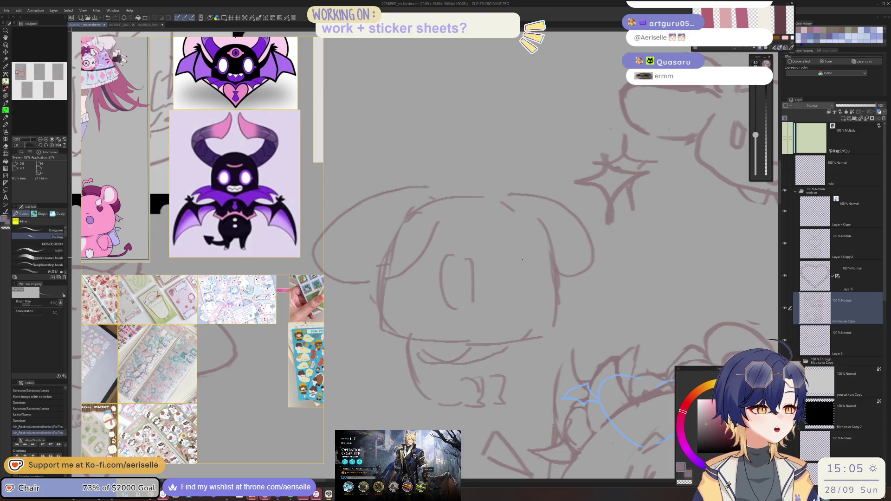
pyautogui.moveTo(517, 255)
pyautogui.mouseDown()
pyautogui.moveTo(512, 303)
pyautogui.moveTo(538, 285)
pyautogui.moveTo(534, 297)
pyautogui.mouseUp()
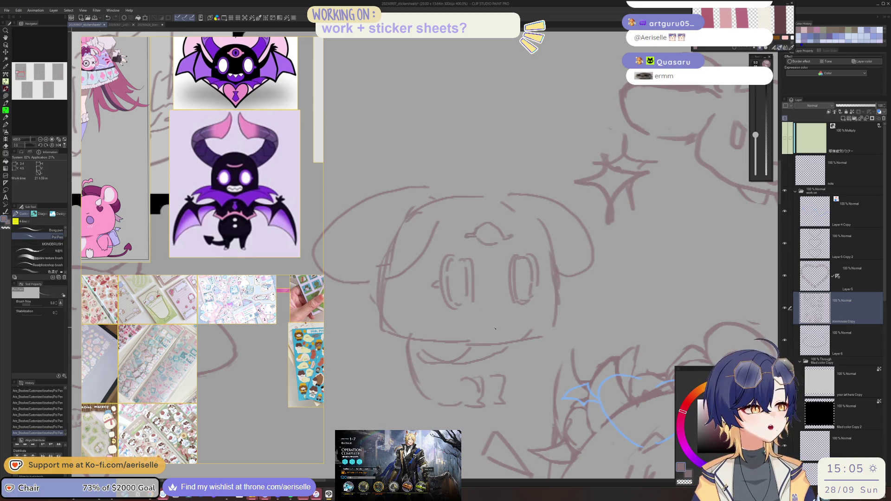
pyautogui.hotkey('ctrl', 'z')
pyautogui.hotkey('ctrl', 'z')
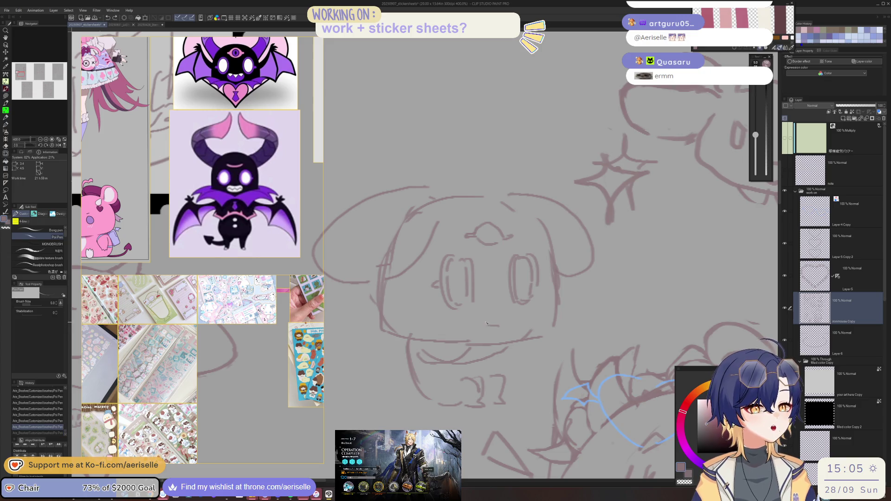
# Step: Draw a small open mouth below the eyes, add an arc stroke, and zoom out to 150%
pyautogui.moveTo(478, 315)
pyautogui.mouseDown()
pyautogui.moveTo(468, 321)
pyautogui.moveTo(497, 330)
pyautogui.mouseUp()
pyautogui.hotkey('ctrl', 'y')
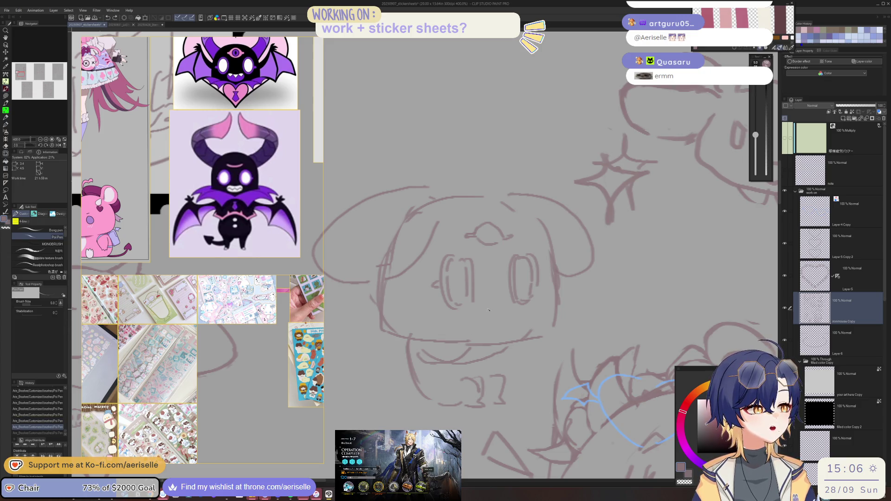
pyautogui.hotkey('ctrl', 'z')
pyautogui.hotkey('ctrl', 'z')
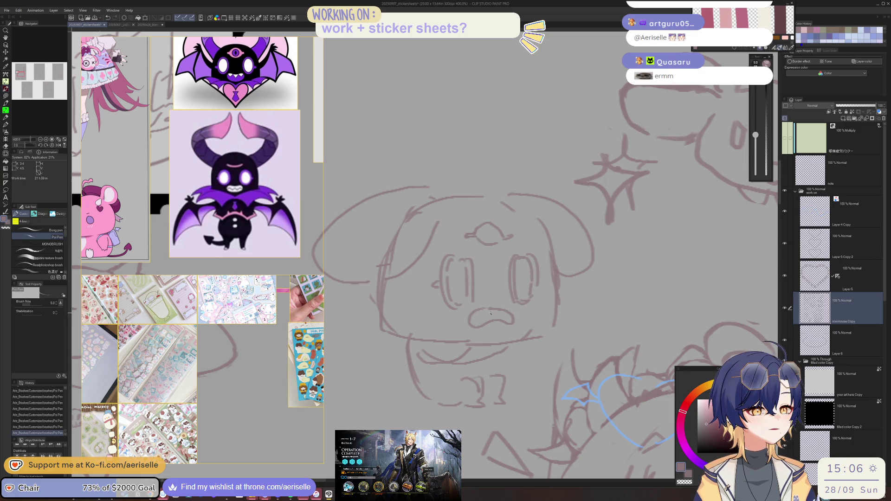
pyautogui.hotkey('ctrl', 'y')
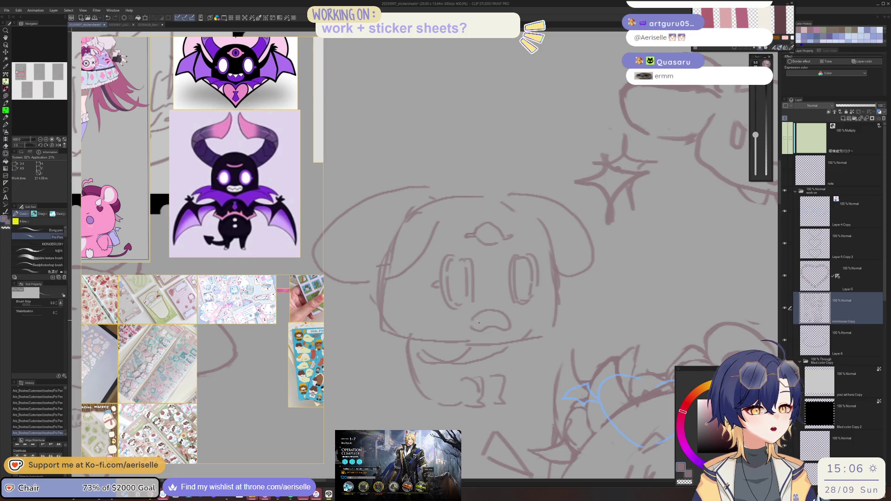
pyautogui.moveTo(475, 325); pyautogui.dragTo(506, 320)
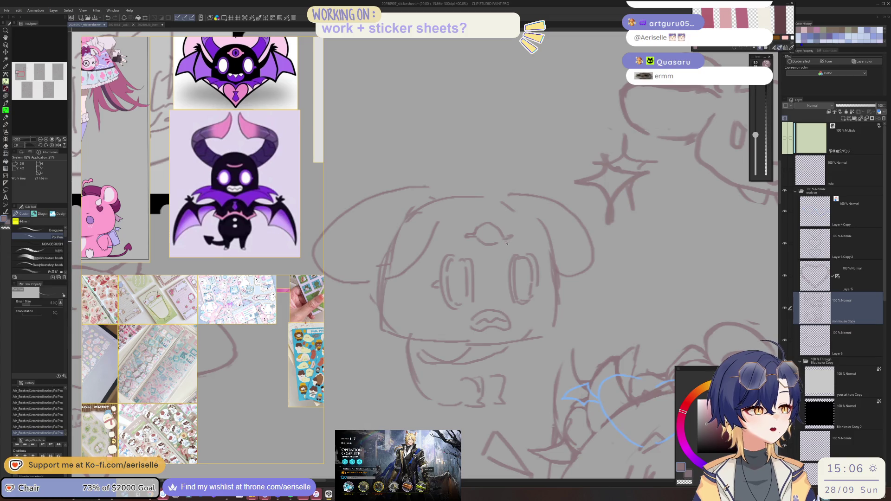
pyautogui.hotkey('ctrl', 'z')
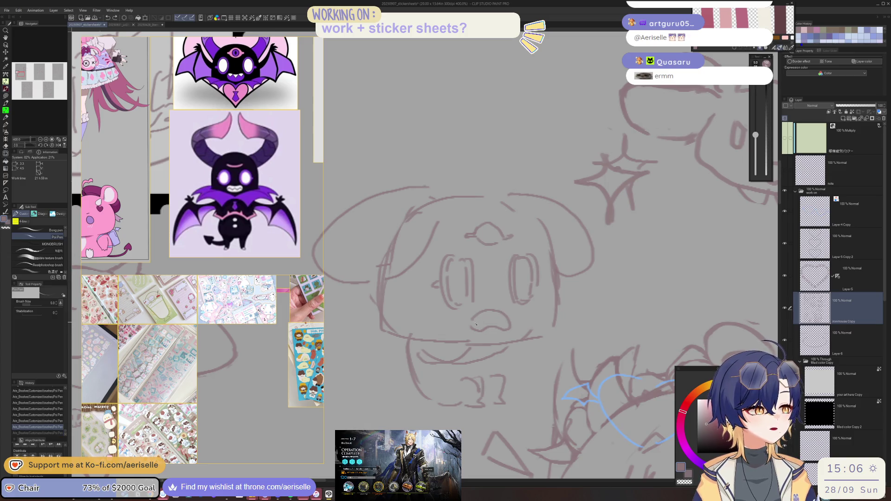
pyautogui.moveTo(484, 324); pyautogui.dragTo(506, 325)
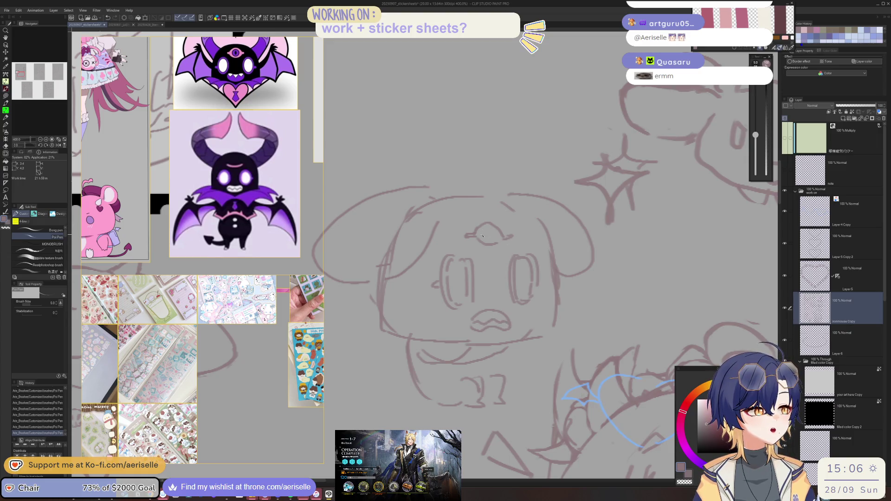
pyautogui.scroll(-3, 540, 213)
pyautogui.scroll(3, 538, 108)
pyautogui.moveTo(456, 241); pyautogui.dragTo(532, 250)
pyautogui.scroll(-5, 456, 244)
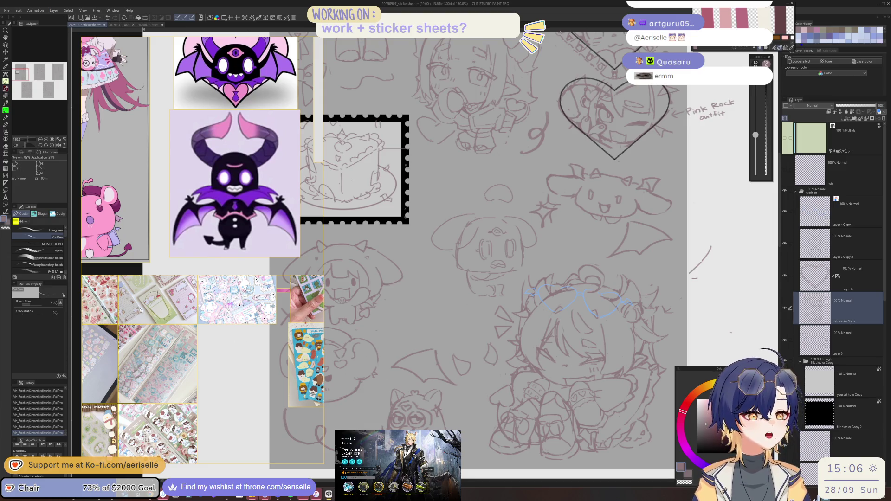
# Step: Import the frog sticker sheet from Complete_Exports > website stuff onto the PureRef board
pyautogui.scroll(-2, 192, 371)
pyautogui.rightClick(192, 378)
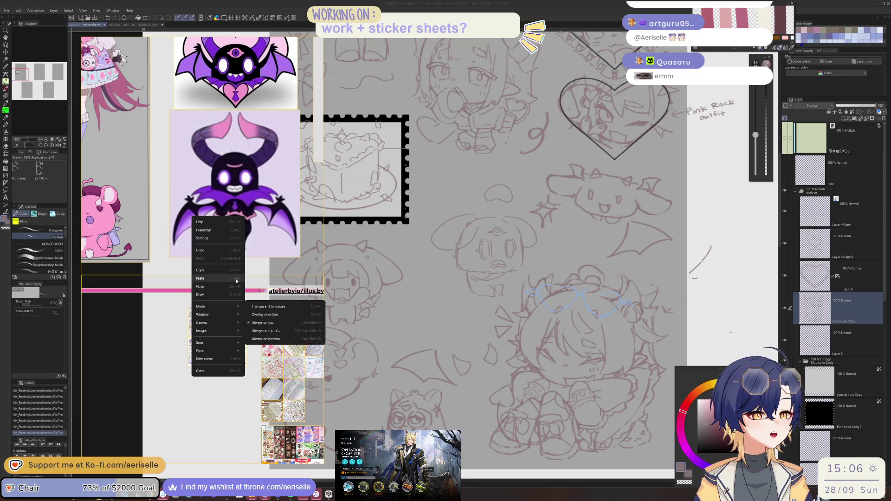
pyautogui.moveTo(230, 351)
pyautogui.click(268, 366)
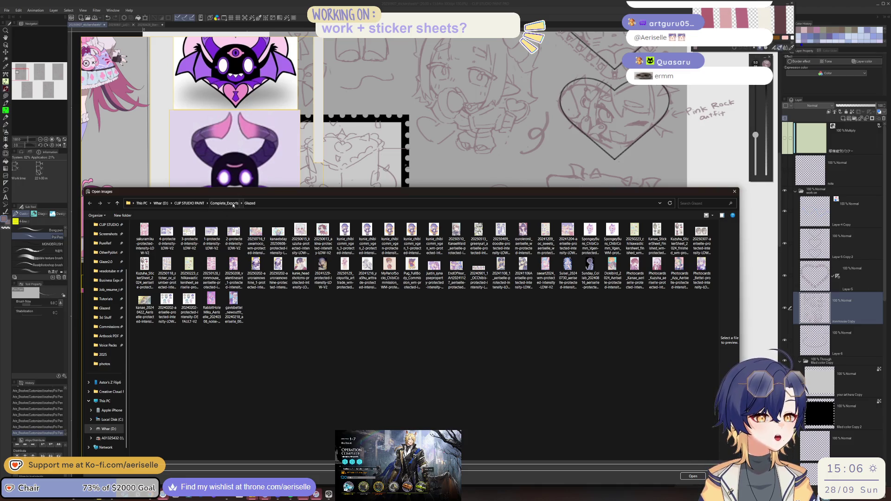
pyautogui.click(195, 205)
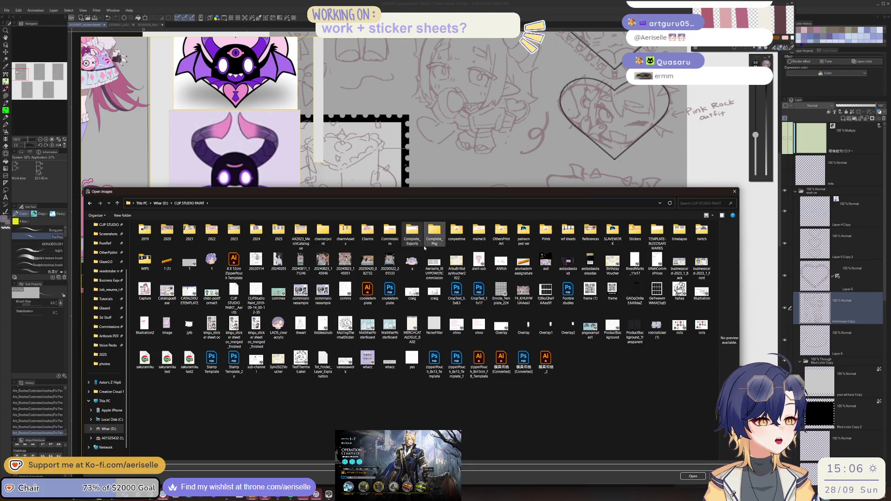
pyautogui.doubleClick(413, 236)
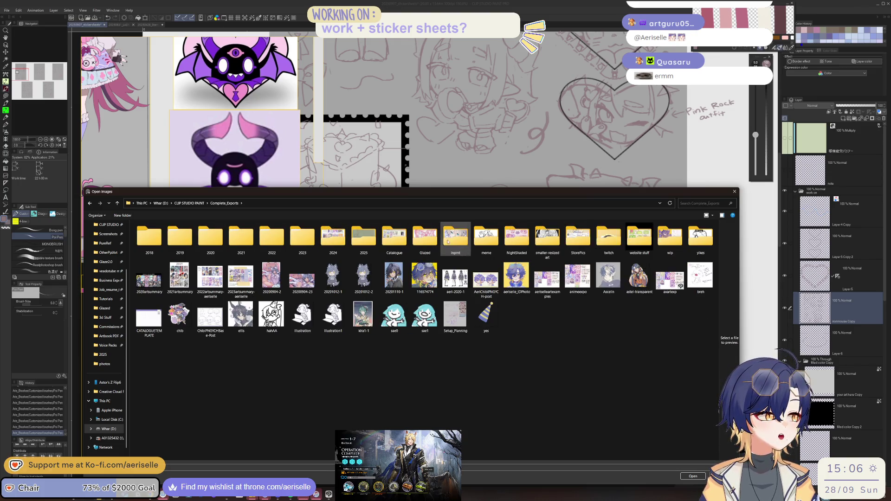
pyautogui.doubleClick(643, 236)
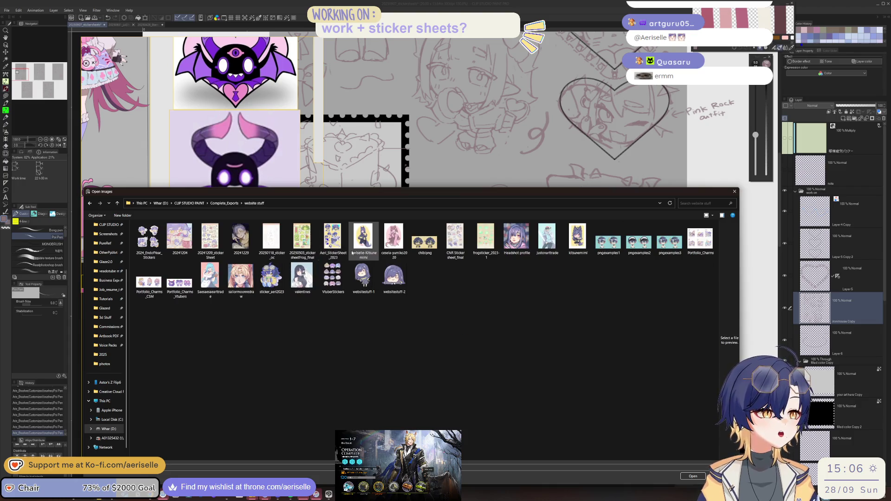
pyautogui.click(302, 249)
pyautogui.doubleClick(302, 248)
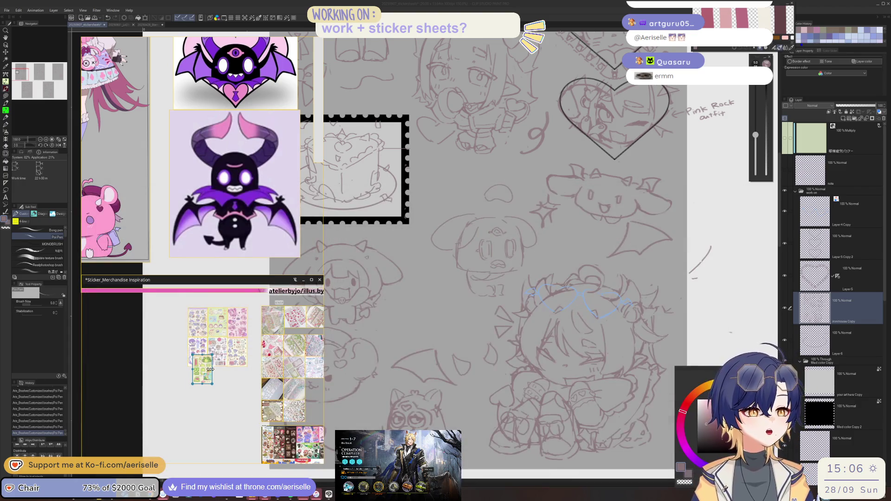
pyautogui.scroll(4, 197, 396)
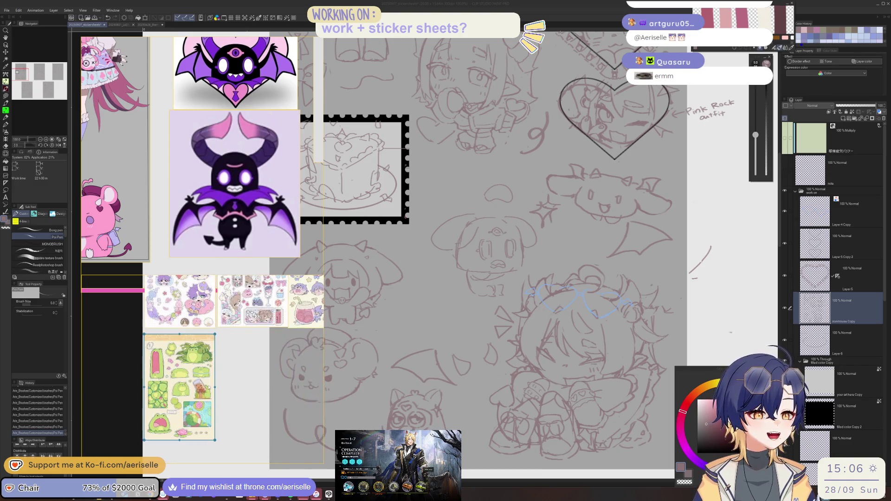
pyautogui.moveTo(259, 275); pyautogui.dragTo(259, 116)
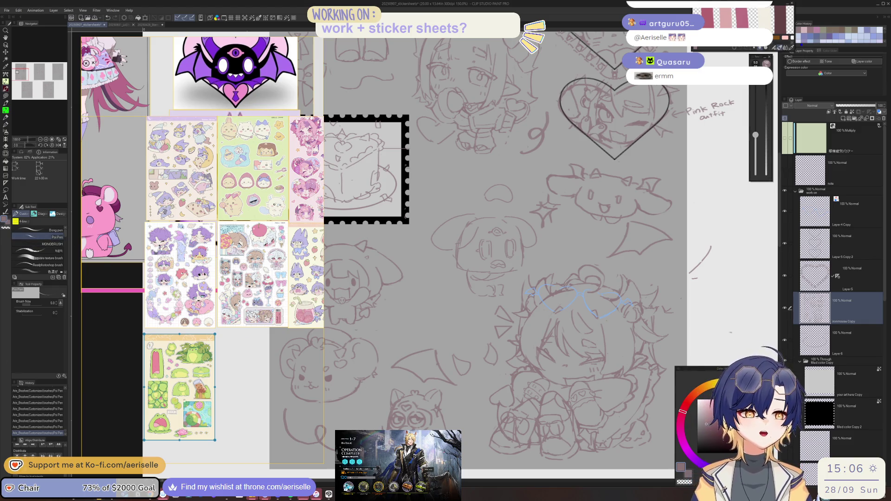
pyautogui.scroll(10, 179, 435)
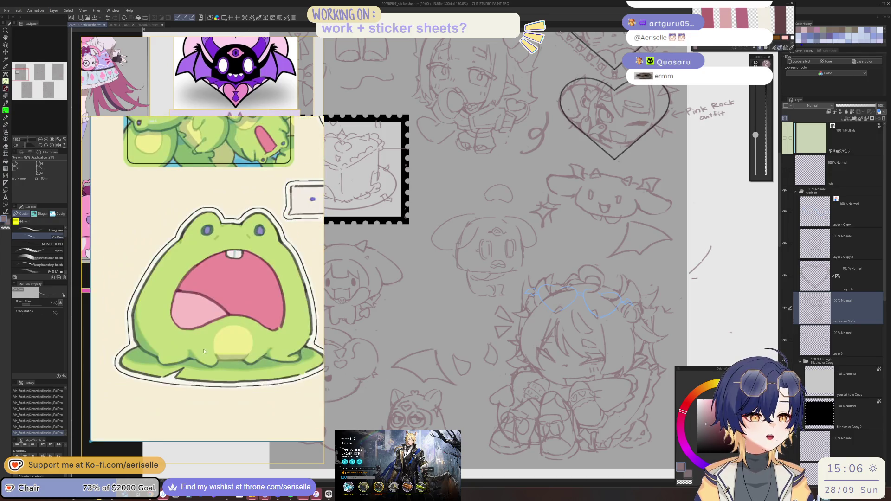
pyautogui.scroll(-2, 144, 365)
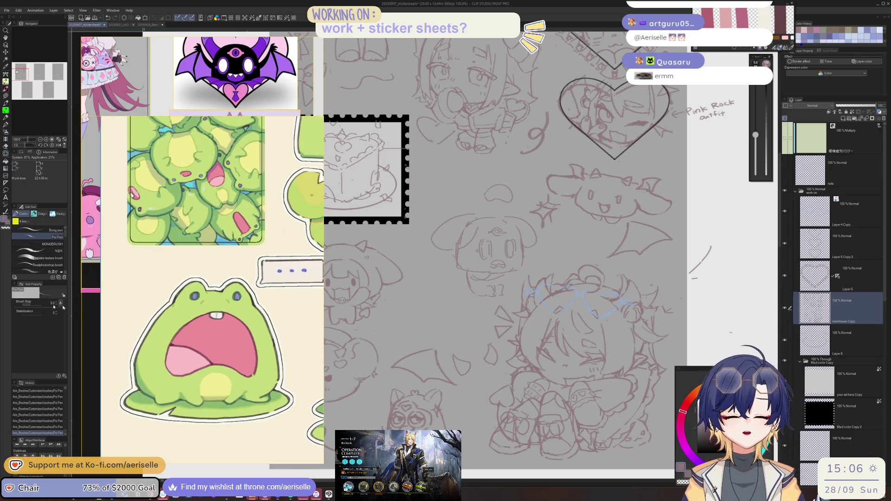
pyautogui.scroll(2, 250, 370)
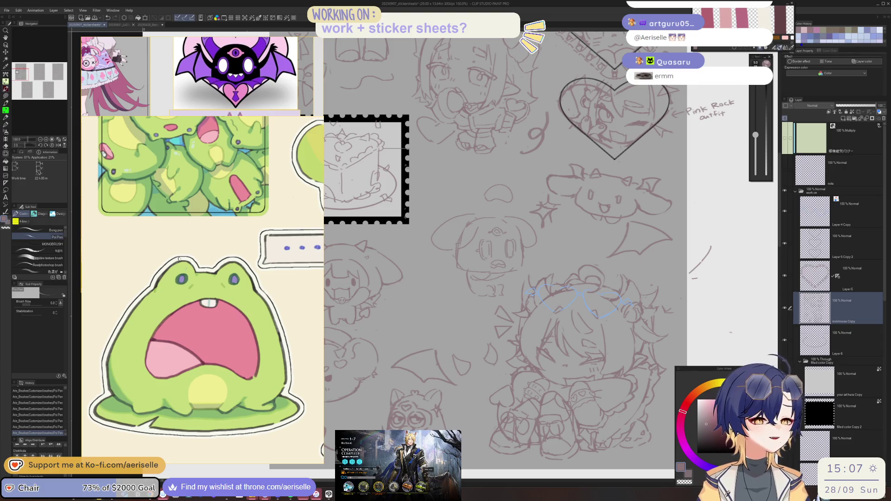
pyautogui.scroll(-5, 231, 311)
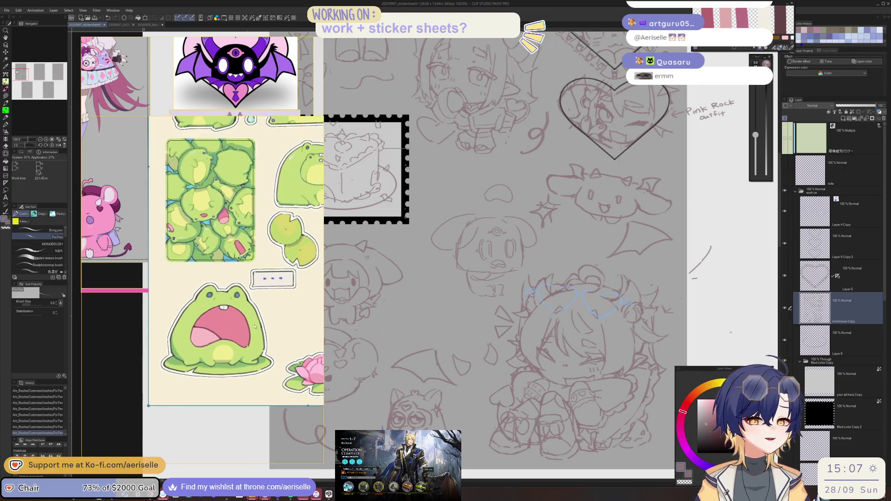
pyautogui.scroll(5, 241, 333)
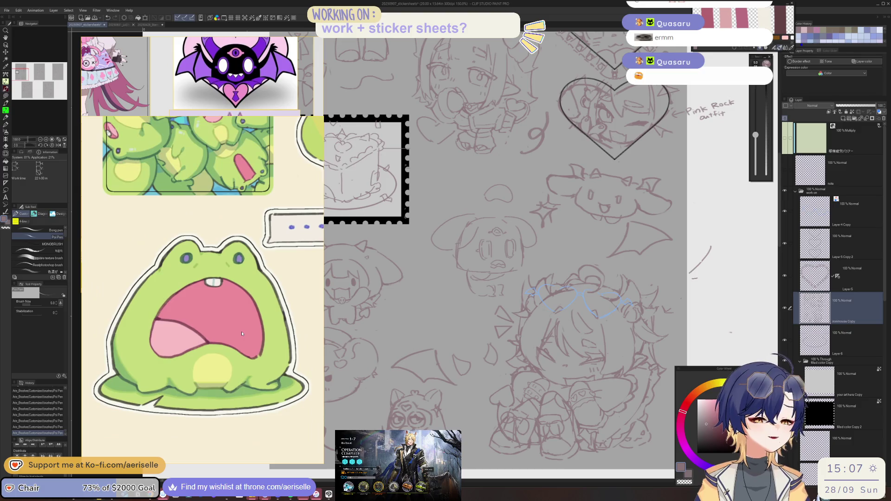
pyautogui.scroll(-1, 246, 341)
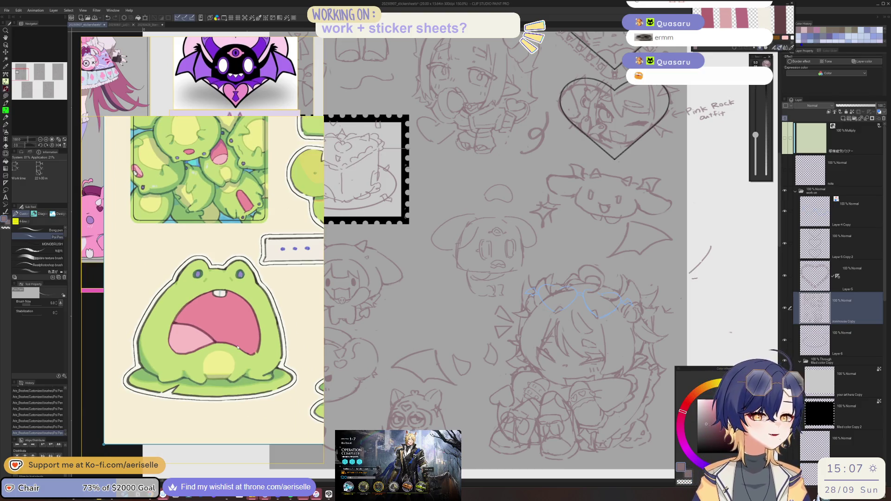
pyautogui.moveTo(273, 115); pyautogui.dragTo(274, 300)
pyautogui.scroll(-6, 226, 401)
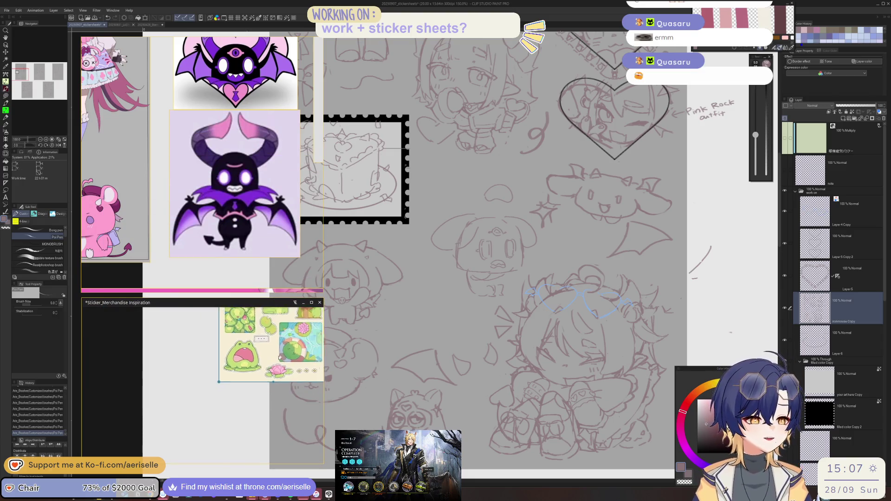
pyautogui.scroll(5, 207, 457)
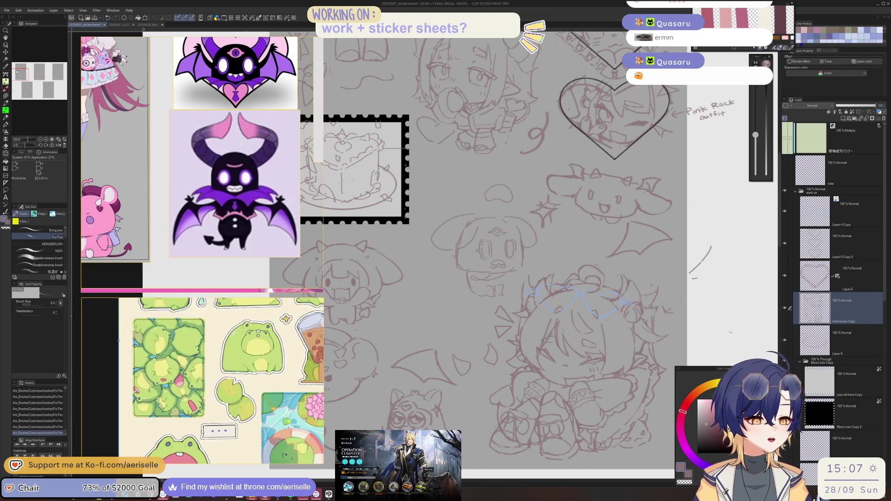
pyautogui.scroll(-3, 206, 457)
pyautogui.scroll(4, 186, 387)
pyautogui.scroll(2, 185, 388)
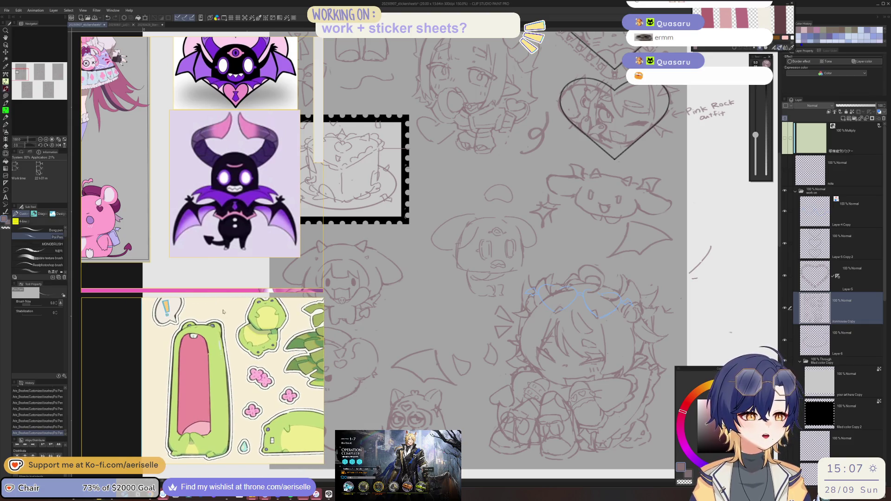
pyautogui.moveTo(235, 299)
pyautogui.moveTo(237, 299); pyautogui.dragTo(232, 92)
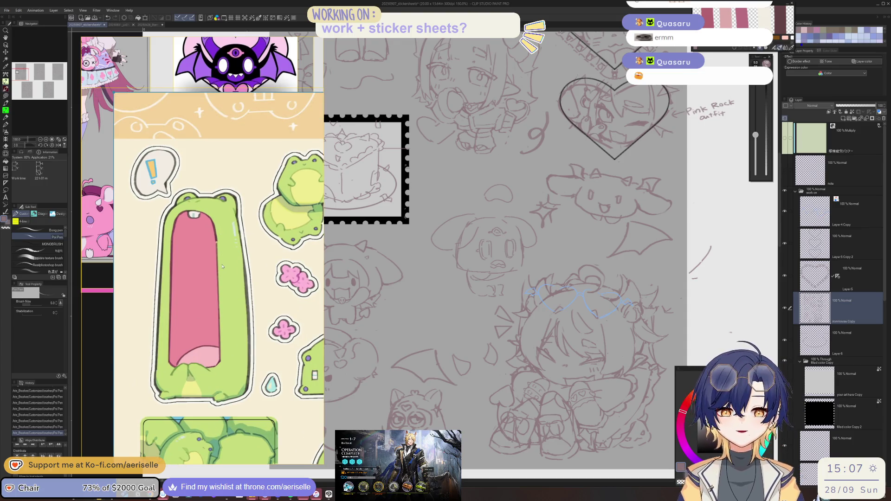
pyautogui.scroll(-4, 222, 266)
pyautogui.moveTo(212, 412); pyautogui.dragTo(172, 408)
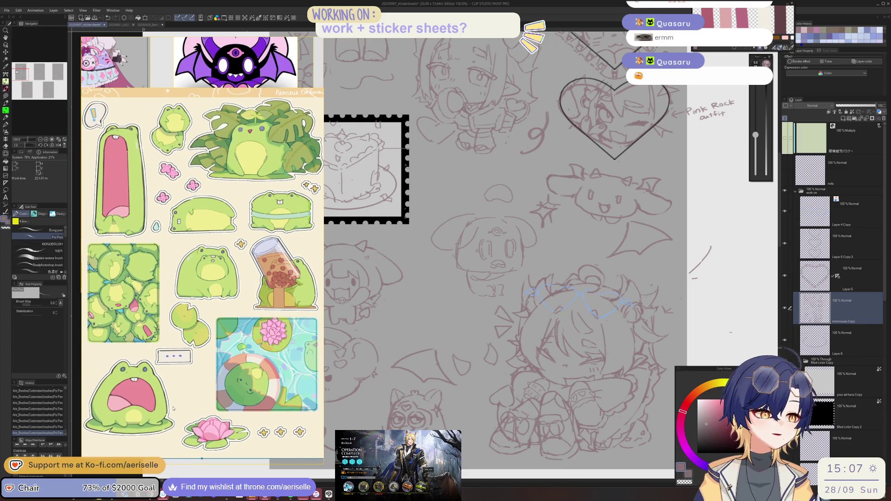
pyautogui.moveTo(271, 92); pyautogui.dragTo(278, 307)
pyautogui.scroll(-5, 141, 405)
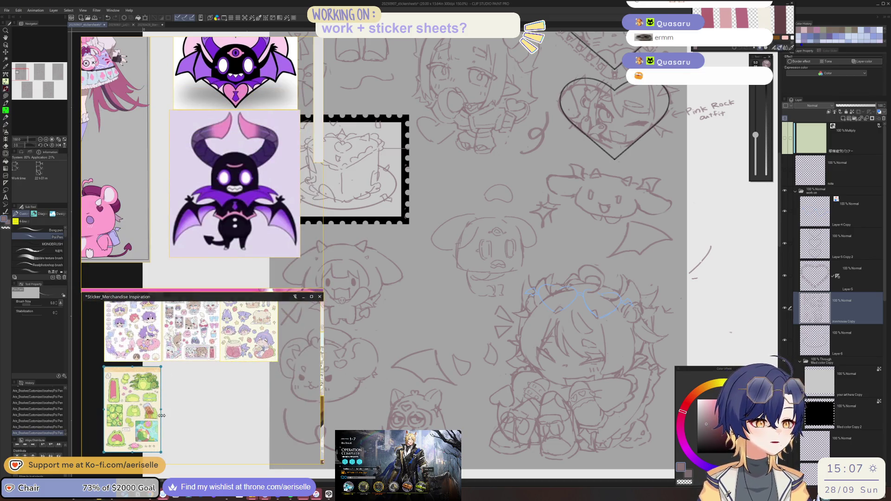
pyautogui.scroll(2, 149, 399)
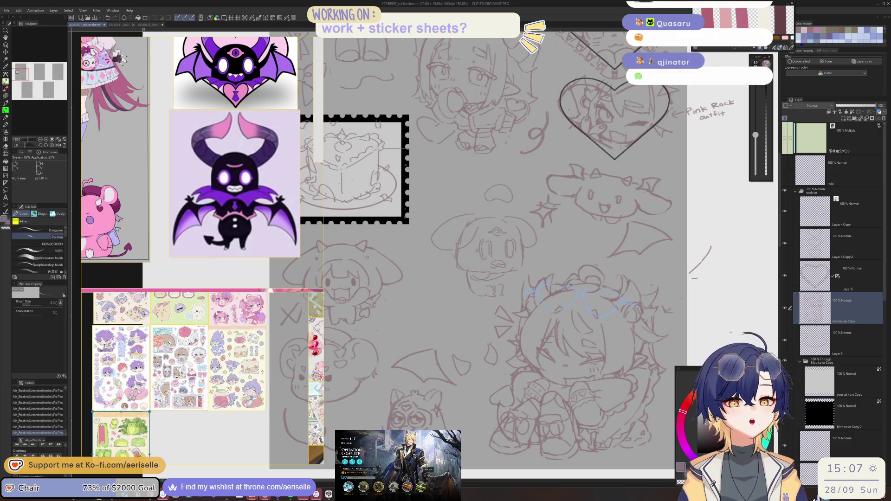
# Step: Erase small stray lines and sketch the top arc of the blob's head
pyautogui.press('e')
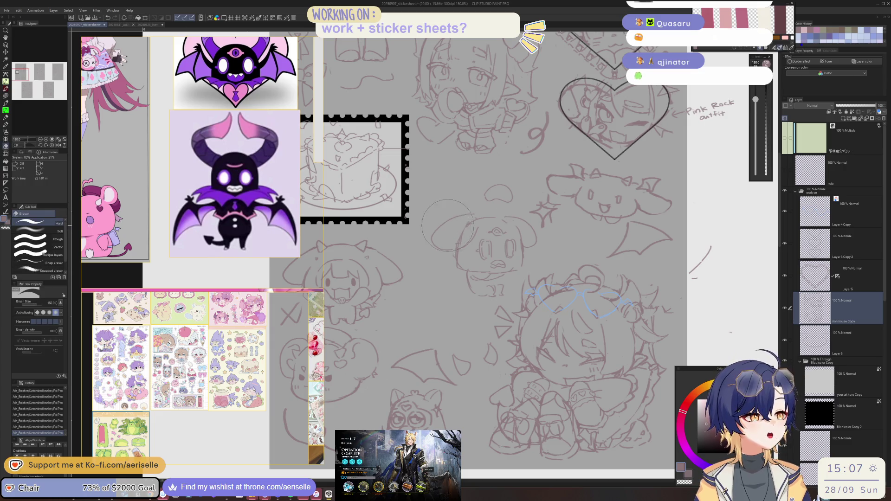
pyautogui.moveTo(483, 247)
pyautogui.mouseDown()
pyautogui.moveTo(506, 235)
pyautogui.moveTo(529, 246)
pyautogui.moveTo(515, 273)
pyautogui.mouseUp()
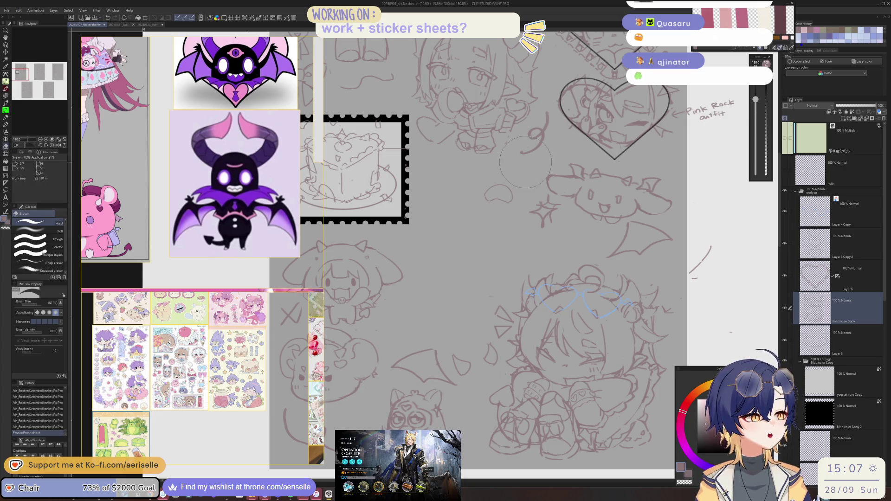
pyautogui.scroll(2, 485, 238)
pyautogui.press('p')
pyautogui.moveTo(492, 212); pyautogui.dragTo(432, 271)
pyautogui.moveTo(510, 219); pyautogui.dragTo(537, 252)
pyautogui.click(542, 272)
pyautogui.hotkey('ctrl', 'z')
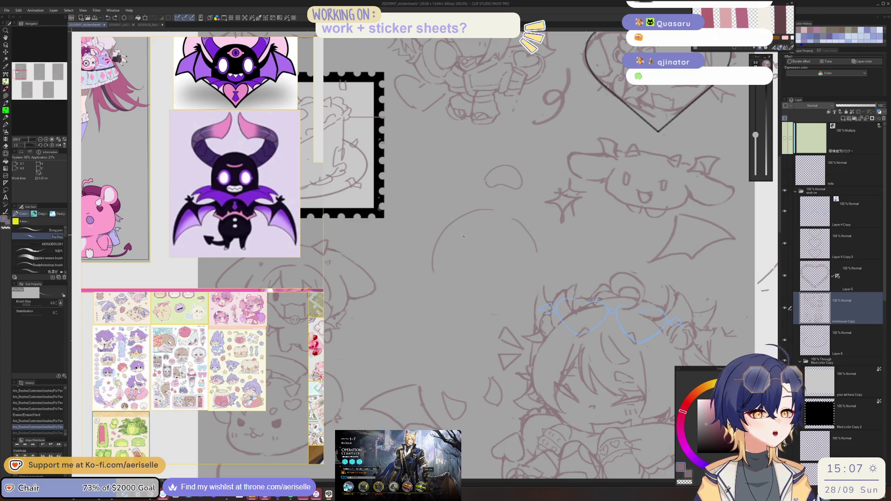
# Step: Erase the first head arc and redraw it extending further right
pyautogui.press('e')
pyautogui.moveTo(436, 278)
pyautogui.mouseDown()
pyautogui.moveTo(478, 214)
pyautogui.moveTo(524, 232)
pyautogui.mouseUp()
pyautogui.press('p')
pyautogui.moveTo(478, 216); pyautogui.dragTo(523, 251)
pyautogui.click(485, 294)
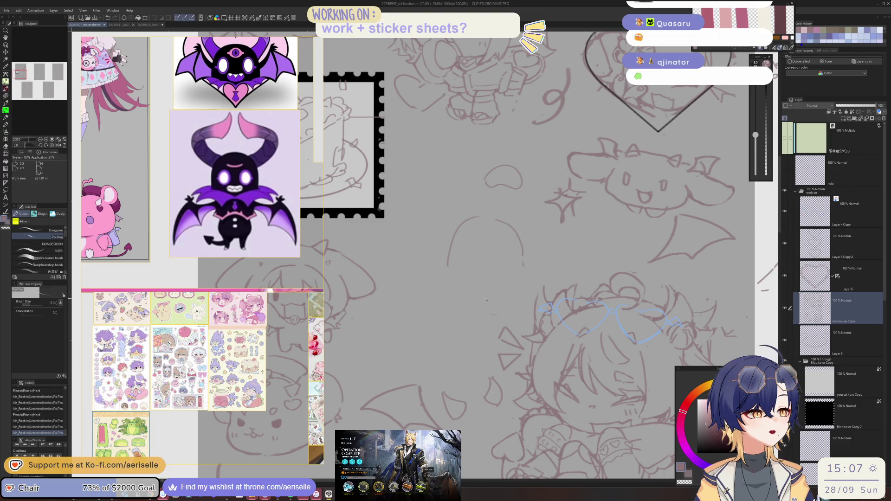
pyautogui.hotkey('ctrl', 'z')
pyautogui.hotkey('ctrl', 'y')
pyautogui.scroll(2, 497, 283)
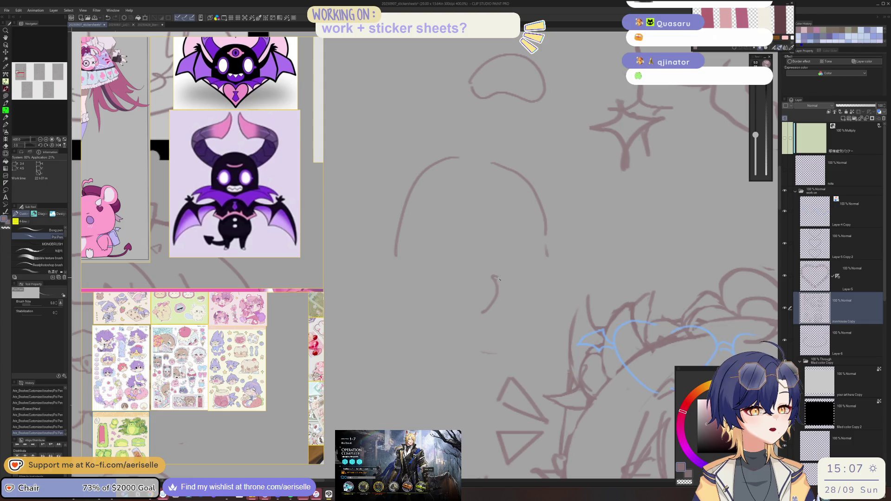
# Step: Sketch small facial features and redraw the left curve of the creature's body
pyautogui.moveTo(506, 278)
pyautogui.mouseDown()
pyautogui.moveTo(550, 270)
pyautogui.moveTo(567, 281)
pyautogui.mouseUp()
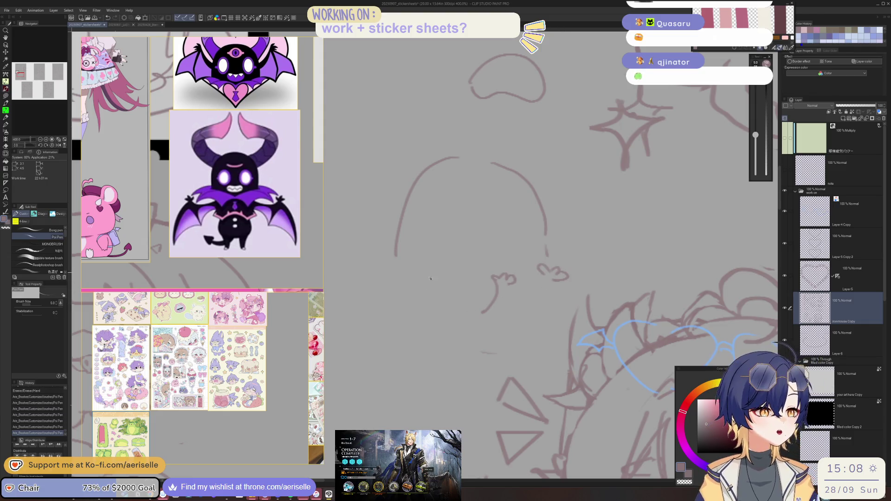
pyautogui.moveTo(412, 285); pyautogui.dragTo(441, 348)
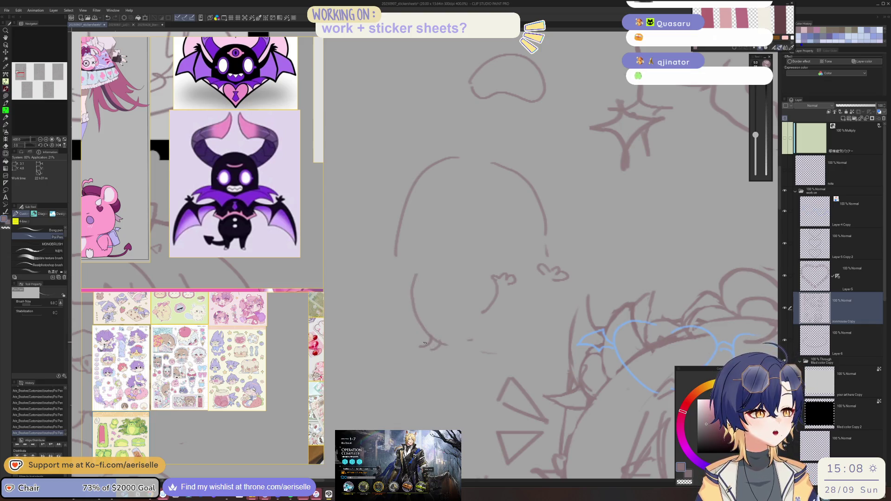
pyautogui.hotkey('ctrl', 'z')
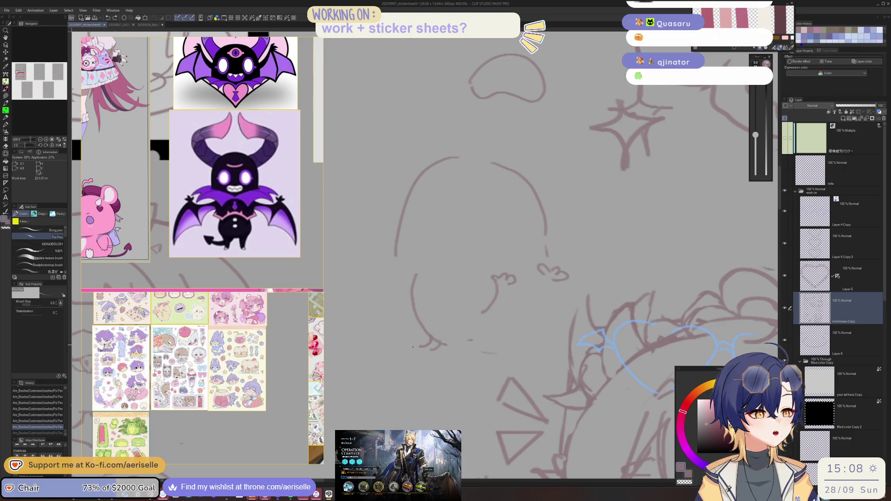
pyautogui.moveTo(399, 347); pyautogui.dragTo(423, 338)
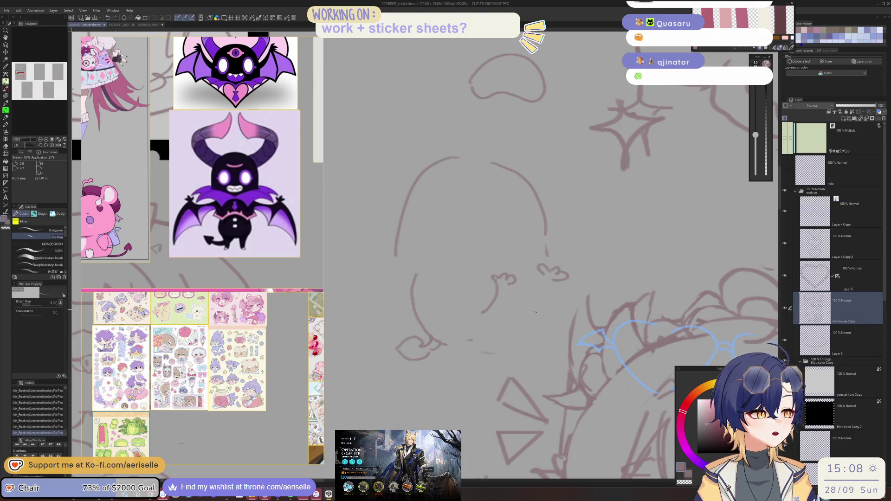
pyautogui.press('e')
pyautogui.moveTo(415, 278); pyautogui.dragTo(418, 327)
pyautogui.press('p')
pyautogui.moveTo(414, 284); pyautogui.dragTo(426, 330)
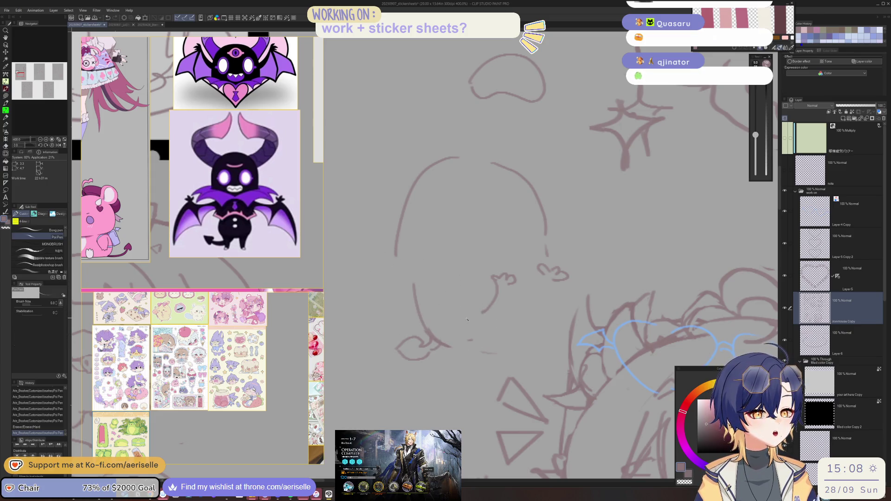
# Step: Add the jaw line and short strokes along the right side of the body
pyautogui.moveTo(483, 319); pyautogui.dragTo(491, 339)
pyautogui.hotkey('ctrl', 'z')
pyautogui.hotkey('ctrl', 'z')
pyautogui.moveTo(502, 334)
pyautogui.mouseDown()
pyautogui.moveTo(522, 332)
pyautogui.moveTo(496, 342)
pyautogui.mouseUp()
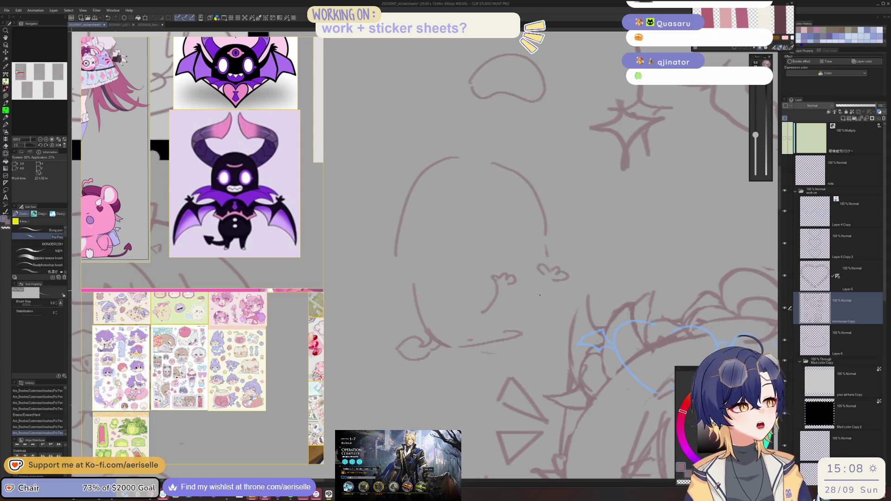
pyautogui.moveTo(532, 285); pyautogui.dragTo(533, 328)
pyautogui.hotkey('ctrl', 'z')
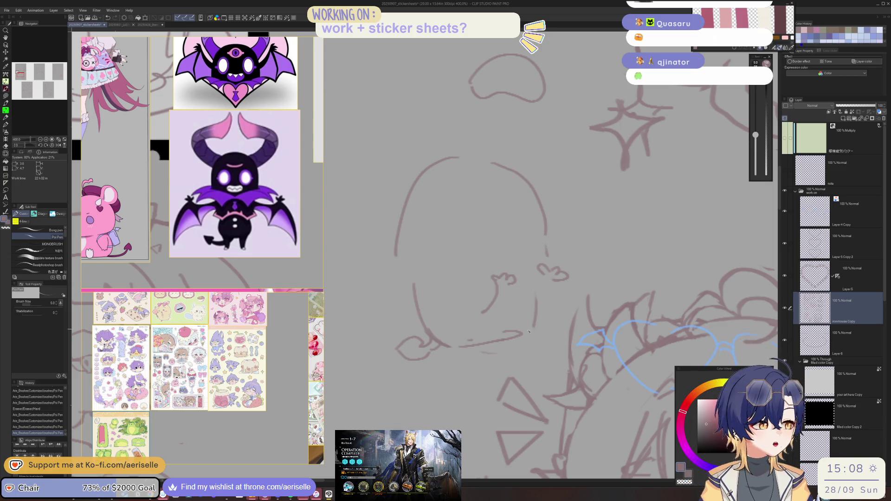
pyautogui.moveTo(522, 333)
pyautogui.mouseDown()
pyautogui.moveTo(464, 346)
pyautogui.moveTo(494, 350)
pyautogui.moveTo(516, 337)
pyautogui.mouseUp()
# Step: Redraw the long body stroke lower on the creature and erase stray marks
pyautogui.press('e')
pyautogui.press('p')
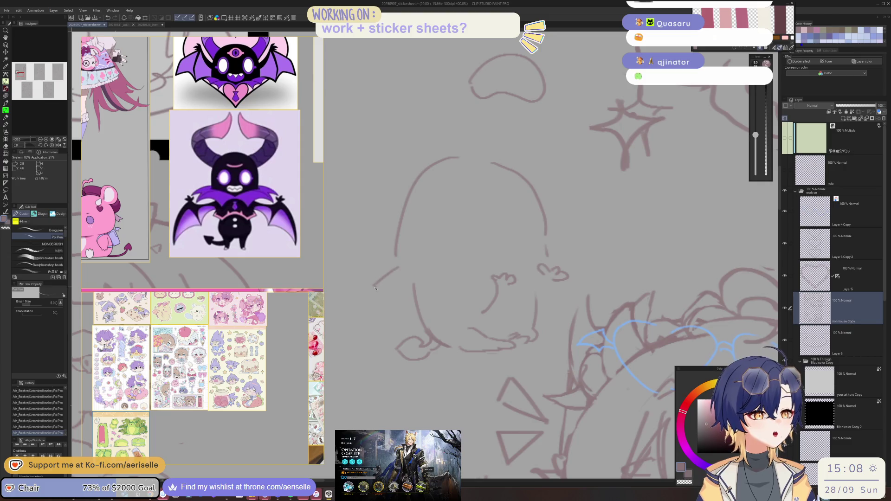
pyautogui.hotkey('ctrl', 'z')
pyautogui.moveTo(403, 291); pyautogui.dragTo(458, 295)
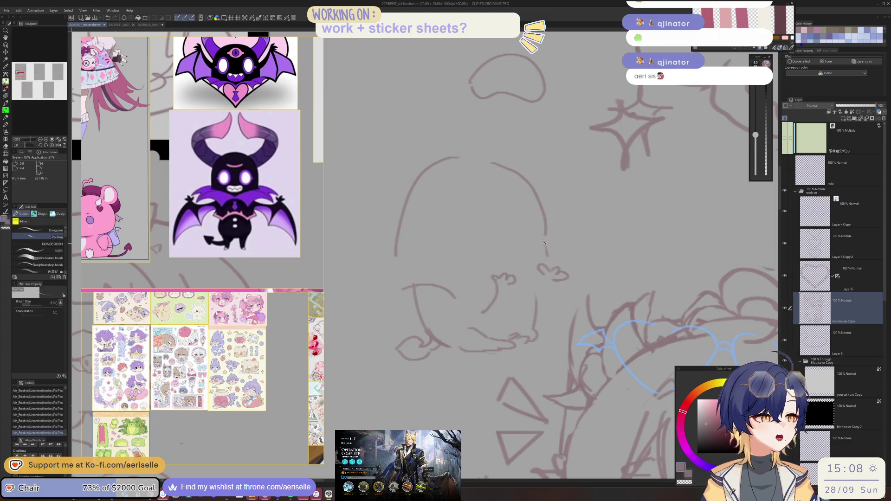
pyautogui.moveTo(539, 243); pyautogui.dragTo(544, 252)
pyautogui.moveTo(537, 245); pyautogui.dragTo(542, 255)
pyautogui.press('p')
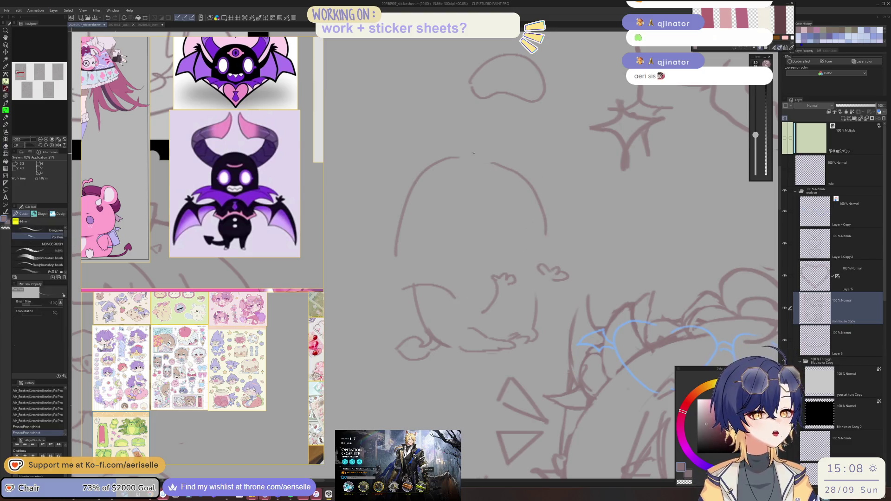
# Step: Draw a rounded hat arc across the creature's head, refining its top
pyautogui.moveTo(480, 160)
pyautogui.mouseDown()
pyautogui.moveTo(406, 212)
pyautogui.moveTo(476, 165)
pyautogui.mouseUp()
pyautogui.press('e')
pyautogui.moveTo(412, 195); pyautogui.dragTo(477, 162)
pyautogui.press('p')
pyautogui.moveTo(409, 194)
pyautogui.mouseDown()
pyautogui.moveTo(473, 158)
pyautogui.moveTo(495, 161)
pyautogui.mouseUp()
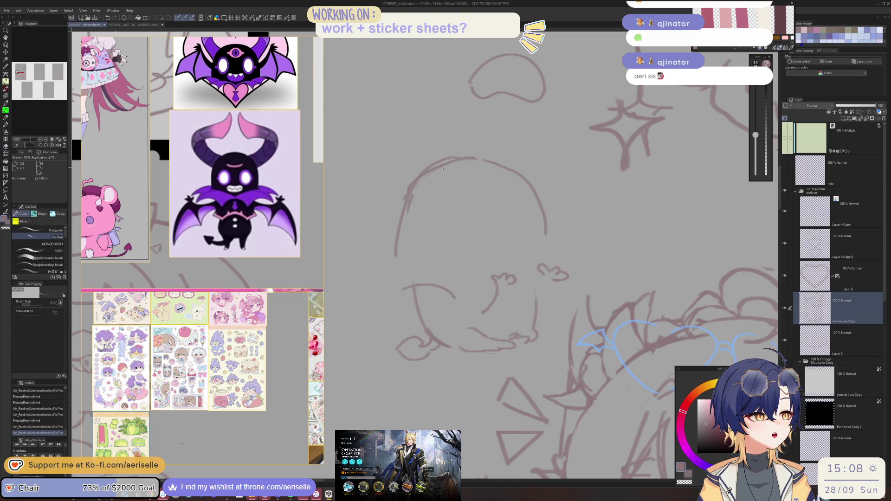
pyautogui.press('e')
pyautogui.moveTo(407, 173)
pyautogui.mouseDown()
pyautogui.moveTo(481, 152)
pyautogui.moveTo(417, 190)
pyautogui.mouseUp()
# Step: Redraw the hat arc's left edge more upright and add a stroke at its foot
pyautogui.press('p')
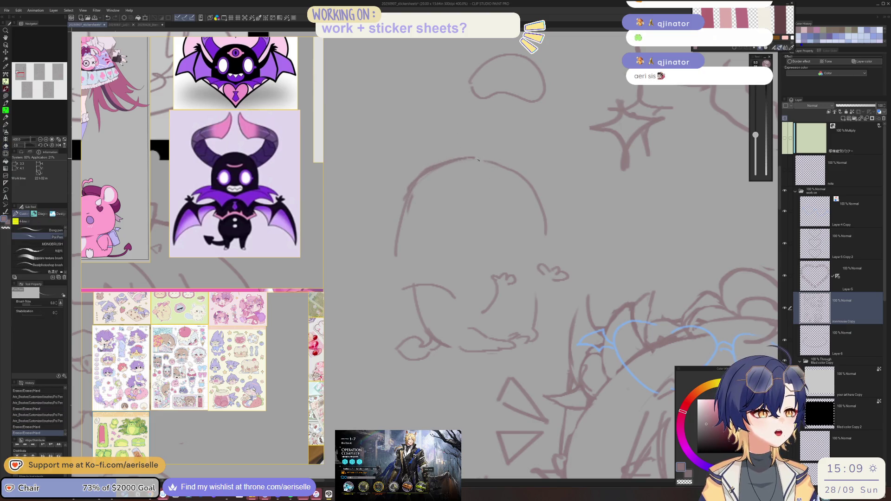
pyautogui.press('e')
pyautogui.moveTo(397, 225); pyautogui.dragTo(395, 257)
pyautogui.press('p')
pyautogui.moveTo(405, 219); pyautogui.dragTo(402, 249)
pyautogui.moveTo(404, 219); pyautogui.dragTo(410, 188)
pyautogui.moveTo(402, 251)
pyautogui.mouseDown()
pyautogui.moveTo(420, 251)
pyautogui.moveTo(369, 272)
pyautogui.moveTo(491, 277)
pyautogui.mouseUp()
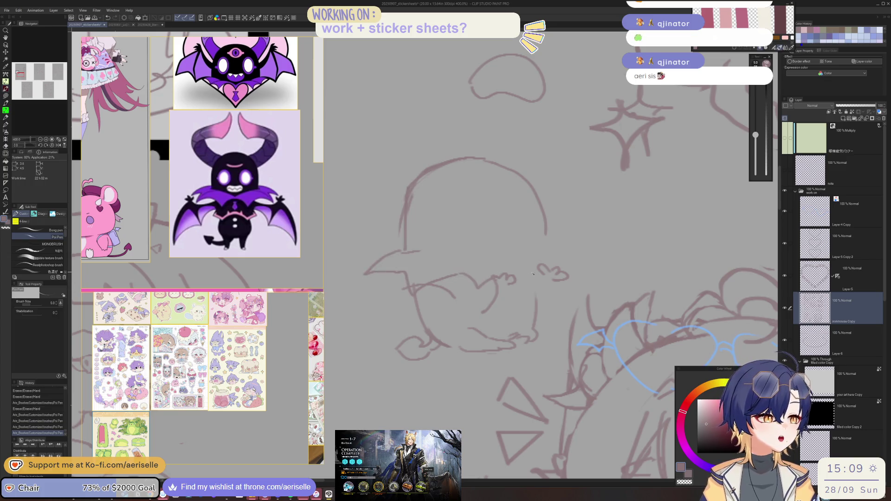
# Step: Draw the hat brim across the head, then lasso-select the lower creature sketch
pyautogui.moveTo(416, 254)
pyautogui.mouseDown()
pyautogui.moveTo(499, 260)
pyautogui.moveTo(542, 247)
pyautogui.moveTo(571, 255)
pyautogui.moveTo(541, 263)
pyautogui.mouseUp()
pyautogui.hotkey('ctrl', 'z')
pyautogui.press('m')
pyautogui.moveTo(490, 272)
pyautogui.mouseDown()
pyautogui.moveTo(481, 301)
pyautogui.moveTo(430, 283)
pyautogui.moveTo(385, 366)
pyautogui.moveTo(491, 355)
pyautogui.mouseUp()
# Step: Lasso-select the creature's lower body strokes, nudge them slightly upward, then deselect
pyautogui.moveTo(494, 354); pyautogui.dragTo(544, 350)
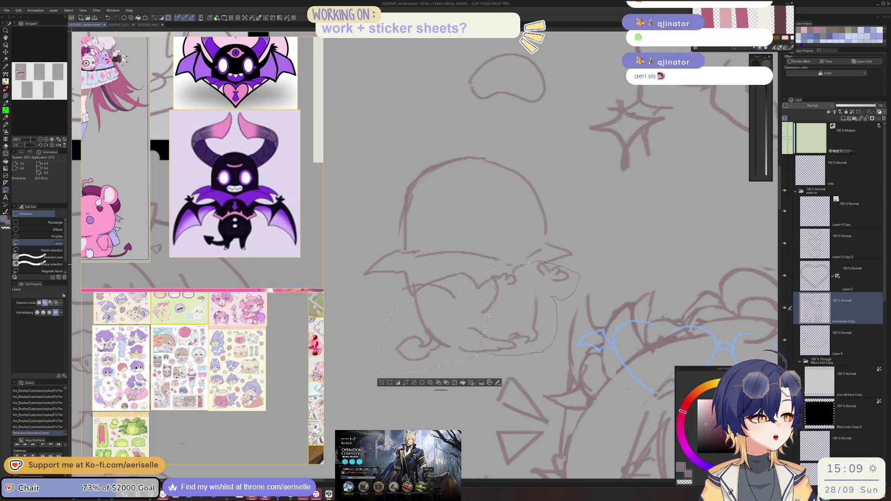
pyautogui.moveTo(492, 272); pyautogui.dragTo(493, 260)
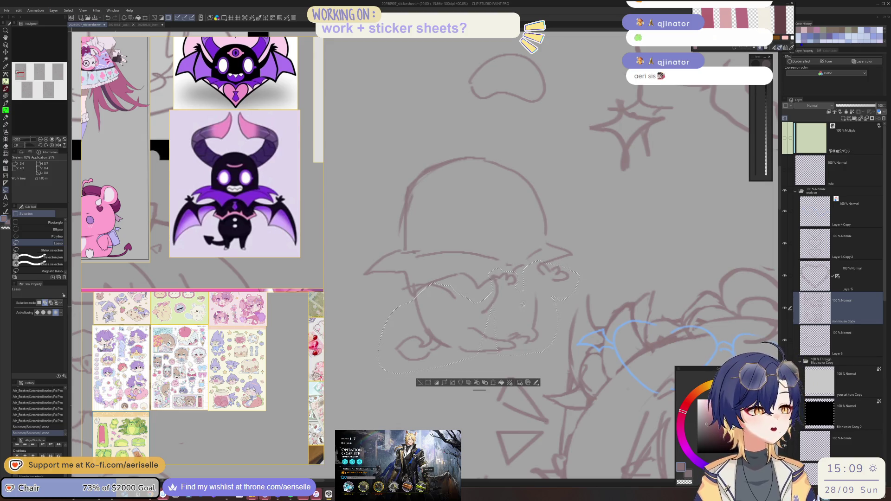
pyautogui.press('k')
pyautogui.moveTo(526, 332); pyautogui.dragTo(525, 317)
pyautogui.hotkey('ctrl', 'd')
# Step: Erase the leftover stray marks on and around the creature's head
pyautogui.press('e')
pyautogui.moveTo(496, 265)
pyautogui.mouseDown()
pyautogui.moveTo(505, 270)
pyautogui.moveTo(492, 260)
pyautogui.mouseUp()
pyautogui.moveTo(500, 269)
pyautogui.mouseDown()
pyautogui.moveTo(522, 274)
pyautogui.moveTo(552, 253)
pyautogui.moveTo(561, 271)
pyautogui.mouseUp()
# Step: Draw a round circular eye inside the head with the pen, redoing the first attempt
pyautogui.press('p')
pyautogui.moveTo(493, 228)
pyautogui.mouseDown()
pyautogui.moveTo(507, 237)
pyautogui.moveTo(514, 219)
pyautogui.moveTo(493, 215)
pyautogui.mouseUp()
pyautogui.hotkey('ctrl', 'z')
pyautogui.moveTo(407, 185)
pyautogui.mouseDown()
pyautogui.moveTo(418, 189)
pyautogui.moveTo(428, 277)
pyautogui.mouseUp()
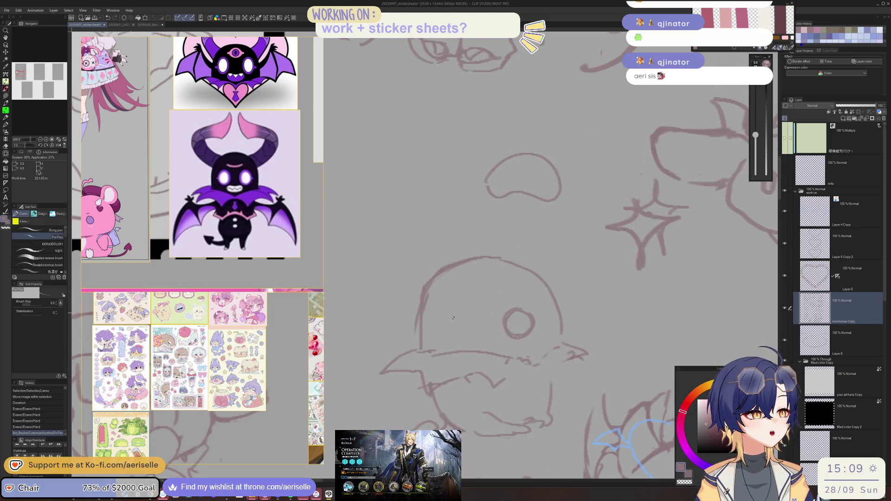
# Step: Erase and redraw the creature's lower beak line, adding strokes left of the beak
pyautogui.moveTo(420, 347); pyautogui.dragTo(408, 347)
pyautogui.press('e')
pyautogui.moveTo(377, 373)
pyautogui.mouseDown()
pyautogui.moveTo(415, 367)
pyautogui.moveTo(409, 387)
pyautogui.moveTo(436, 372)
pyautogui.moveTo(458, 381)
pyautogui.moveTo(446, 387)
pyautogui.moveTo(491, 374)
pyautogui.moveTo(508, 390)
pyautogui.moveTo(540, 369)
pyautogui.moveTo(541, 384)
pyautogui.moveTo(513, 386)
pyautogui.mouseUp()
pyautogui.press('p')
pyautogui.press('e')
pyautogui.press('p')
pyautogui.press('e')
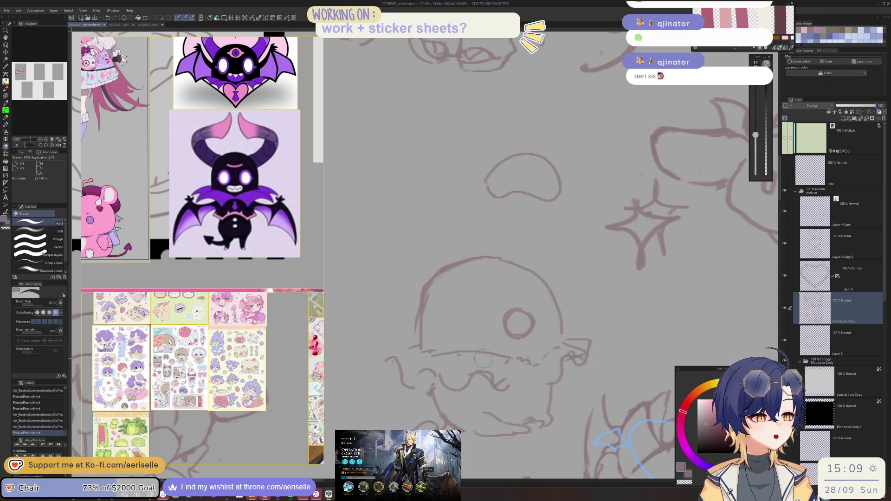
pyautogui.press('p')
pyautogui.moveTo(417, 349); pyautogui.dragTo(515, 355)
pyautogui.moveTo(416, 347)
pyautogui.mouseDown()
pyautogui.moveTo(394, 349)
pyautogui.moveTo(397, 385)
pyautogui.mouseUp()
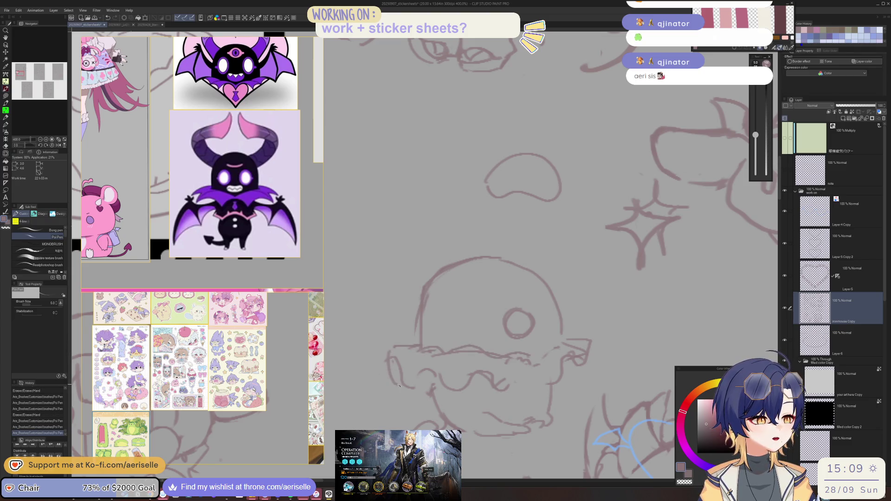
# Step: Sketch a pointed cone party hat on the head and erase stray strokes around it
pyautogui.moveTo(430, 278); pyautogui.dragTo(437, 225)
pyautogui.moveTo(485, 246); pyautogui.dragTo(489, 257)
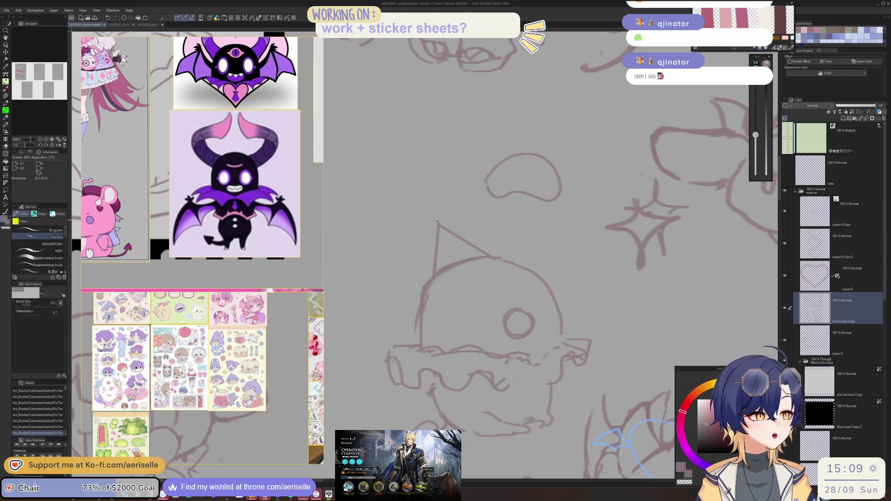
pyautogui.moveTo(420, 306)
pyautogui.mouseDown()
pyautogui.moveTo(408, 280)
pyautogui.moveTo(457, 239)
pyautogui.moveTo(468, 258)
pyautogui.moveTo(441, 286)
pyautogui.mouseUp()
pyautogui.hotkey('ctrl', 'z')
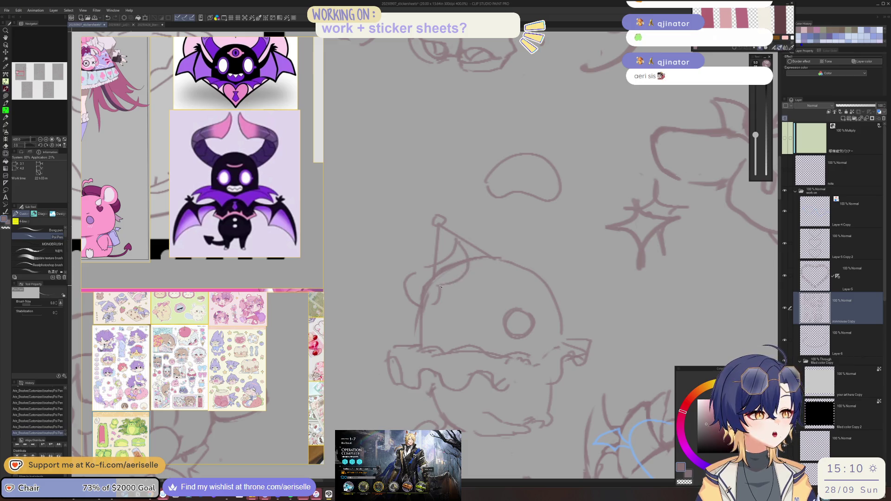
pyautogui.press('e')
pyautogui.moveTo(461, 257); pyautogui.dragTo(422, 299)
pyautogui.press('p')
pyautogui.moveTo(499, 236)
pyautogui.mouseDown()
pyautogui.moveTo(505, 258)
pyautogui.moveTo(509, 242)
pyautogui.moveTo(552, 283)
pyautogui.moveTo(559, 312)
pyautogui.moveTo(531, 284)
pyautogui.mouseUp()
# Step: Draw the creature's two eyes, undoing and reworking the left eye's strokes
pyautogui.moveTo(446, 270)
pyautogui.mouseDown()
pyautogui.moveTo(457, 290)
pyautogui.moveTo(443, 269)
pyautogui.mouseUp()
pyautogui.moveTo(435, 284); pyautogui.dragTo(434, 297)
pyautogui.moveTo(513, 263); pyautogui.dragTo(515, 296)
pyautogui.hotkey('ctrl', 'z')
pyautogui.moveTo(503, 261)
pyautogui.mouseDown()
pyautogui.moveTo(517, 278)
pyautogui.moveTo(437, 277)
pyautogui.moveTo(464, 281)
pyautogui.mouseUp()
pyautogui.hotkey('ctrl', 'z')
pyautogui.press('e')
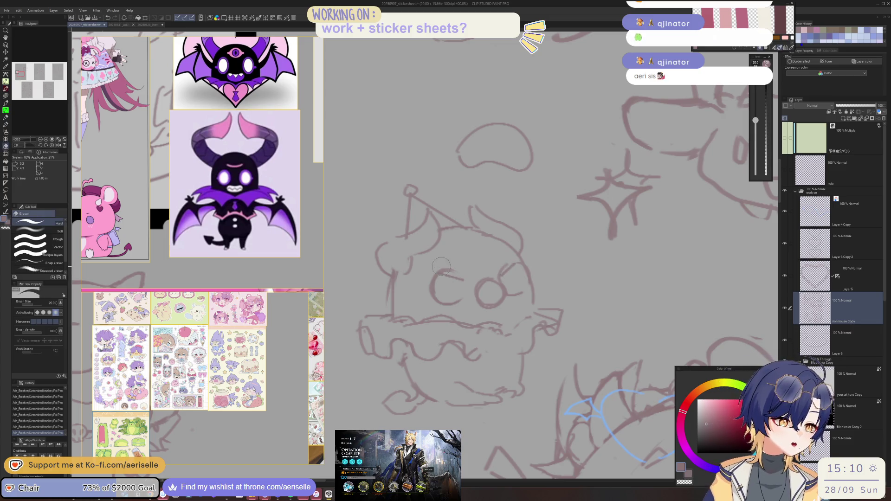
pyautogui.press('p')
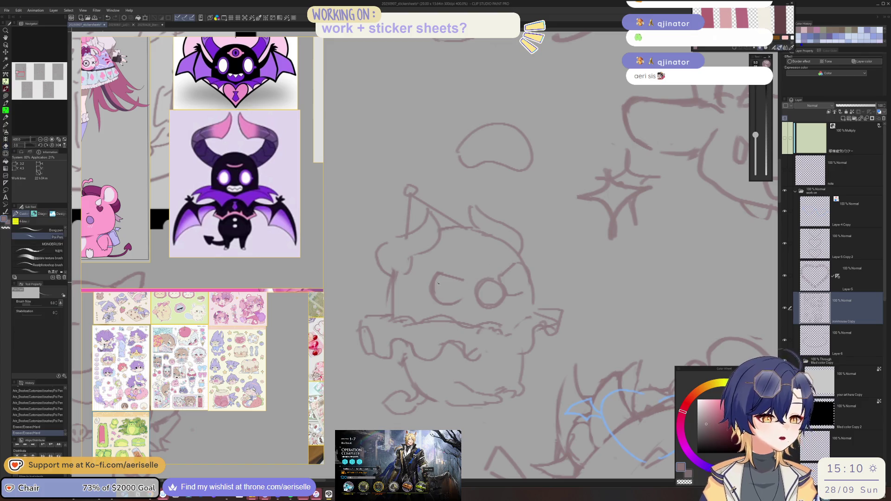
pyautogui.moveTo(447, 277)
pyautogui.mouseDown()
pyautogui.moveTo(425, 296)
pyautogui.moveTo(454, 293)
pyautogui.mouseUp()
pyautogui.press('e')
pyautogui.press('p')
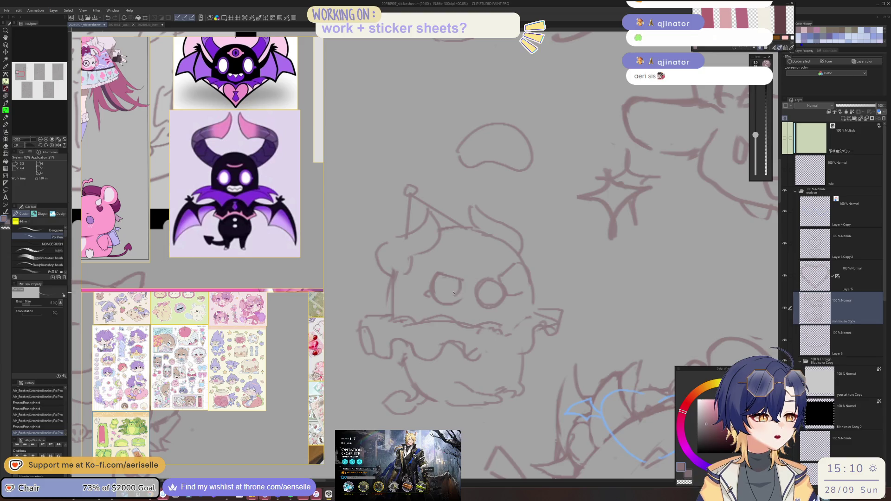
pyautogui.hotkey('ctrl', 'z')
pyautogui.hotkey('ctrl', 'z')
pyautogui.moveTo(466, 281)
pyautogui.mouseDown()
pyautogui.moveTo(467, 295)
pyautogui.moveTo(520, 298)
pyautogui.mouseUp()
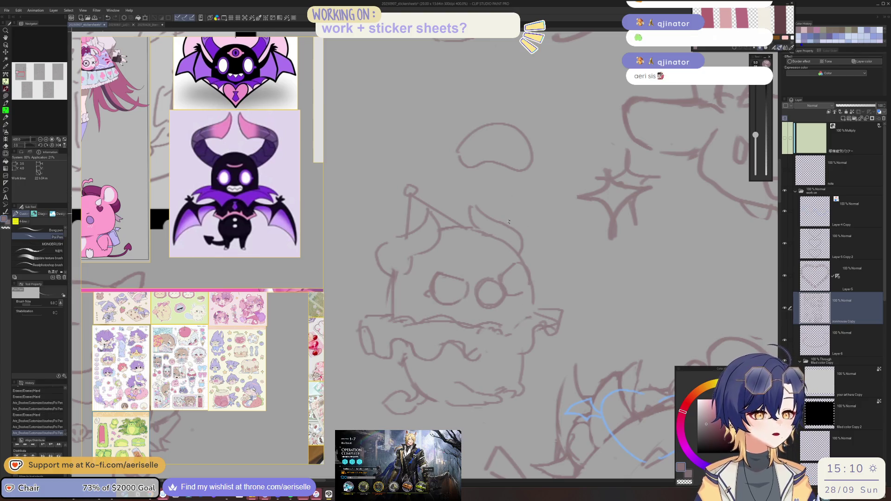
# Step: Sketch the creature's mouth with a curve on its right side
pyautogui.scroll(2, 492, 293)
pyautogui.moveTo(466, 312)
pyautogui.mouseDown()
pyautogui.moveTo(440, 331)
pyautogui.moveTo(440, 351)
pyautogui.moveTo(500, 340)
pyautogui.mouseUp()
pyautogui.hotkey('ctrl', 'z')
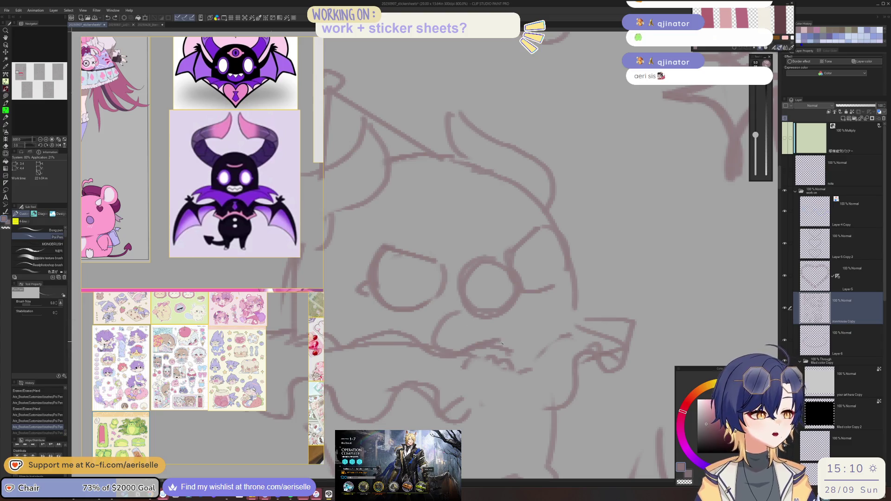
pyautogui.moveTo(523, 304)
pyautogui.mouseDown()
pyautogui.moveTo(548, 345)
pyautogui.moveTo(509, 344)
pyautogui.mouseUp()
pyautogui.hotkey('ctrl', 'z')
pyautogui.moveTo(527, 304); pyautogui.dragTo(517, 339)
pyautogui.moveTo(435, 332); pyautogui.dragTo(520, 326)
# Step: Start the party horn with a small circular mouthpiece and lines leading from the face
pyautogui.scroll(-5, 394, 266)
pyautogui.moveTo(393, 266); pyautogui.dragTo(412, 287)
pyautogui.scroll(1, 434, 298)
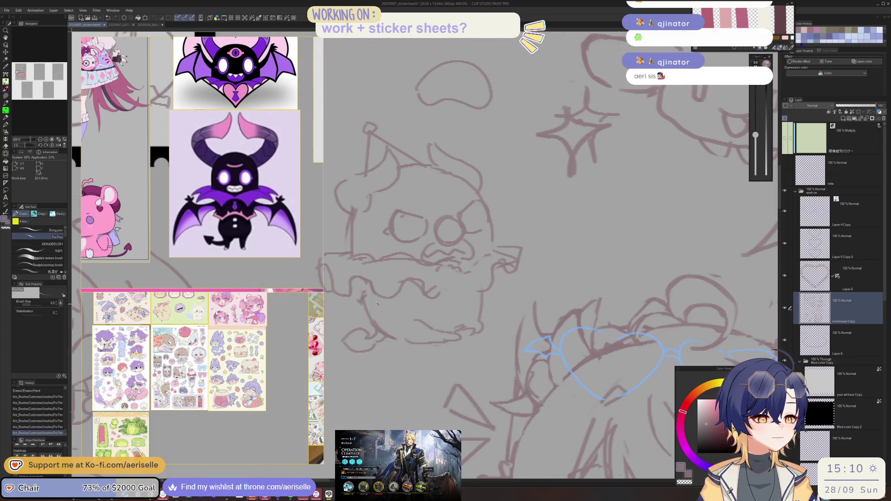
pyautogui.moveTo(387, 346); pyautogui.dragTo(396, 350)
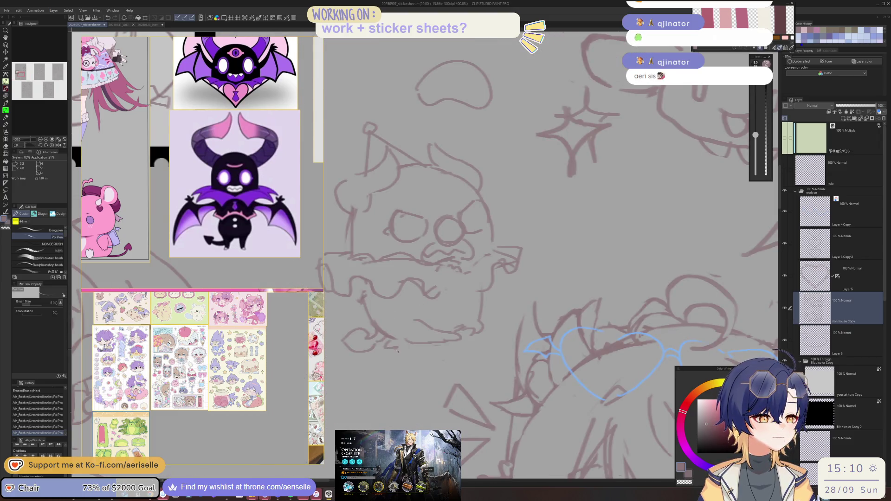
pyautogui.hotkey('ctrl', 'z')
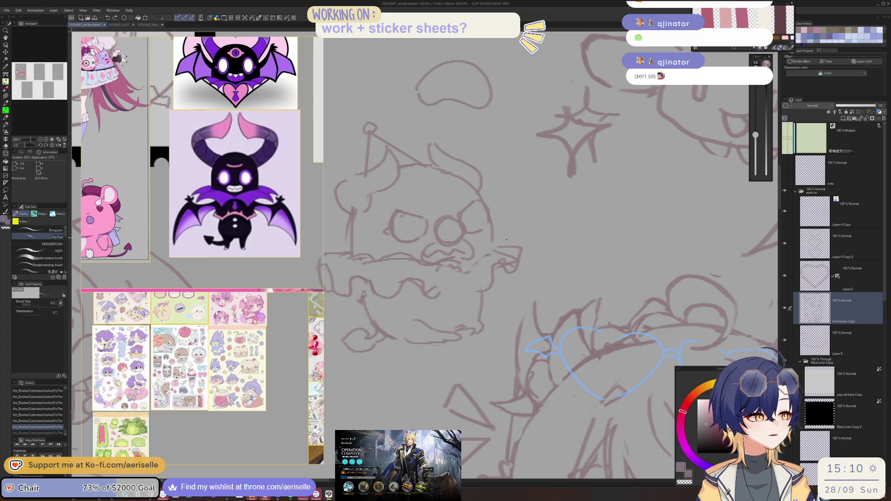
pyautogui.moveTo(510, 243)
pyautogui.mouseDown()
pyautogui.moveTo(529, 270)
pyautogui.moveTo(534, 262)
pyautogui.moveTo(515, 251)
pyautogui.moveTo(540, 243)
pyautogui.moveTo(575, 255)
pyautogui.mouseUp()
pyautogui.press('e')
pyautogui.press('p')
pyautogui.hotkey('ctrl', 'z')
pyautogui.moveTo(566, 223); pyautogui.dragTo(574, 233)
pyautogui.moveTo(573, 234)
pyautogui.mouseDown()
pyautogui.moveTo(577, 260)
pyautogui.moveTo(529, 256)
pyautogui.moveTo(572, 262)
pyautogui.mouseUp()
pyautogui.press('e')
pyautogui.press('p')
pyautogui.scroll(-5, 572, 262)
pyautogui.scroll(3, 453, 277)
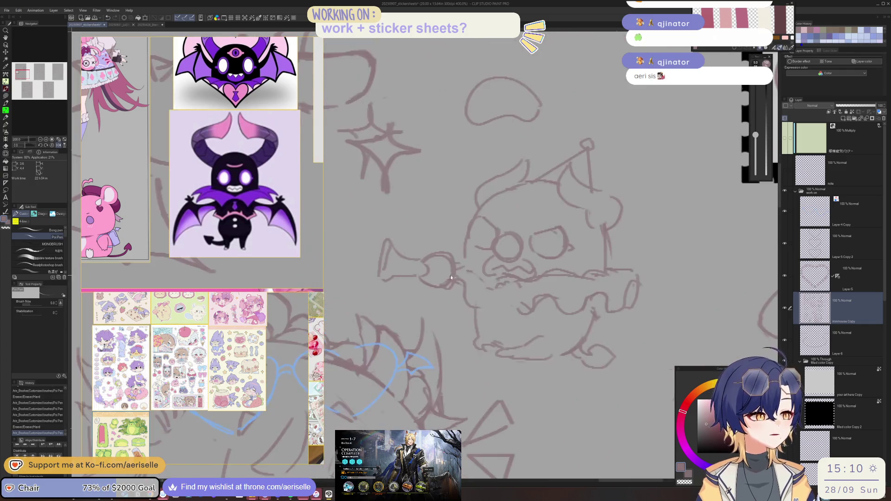
# Step: Add a few short strokes to the horn and the nearby sketch
pyautogui.moveTo(440, 281)
pyautogui.mouseDown()
pyautogui.moveTo(459, 276)
pyautogui.moveTo(447, 256)
pyautogui.moveTo(457, 255)
pyautogui.mouseUp()
pyautogui.press('e')
pyautogui.press('p')
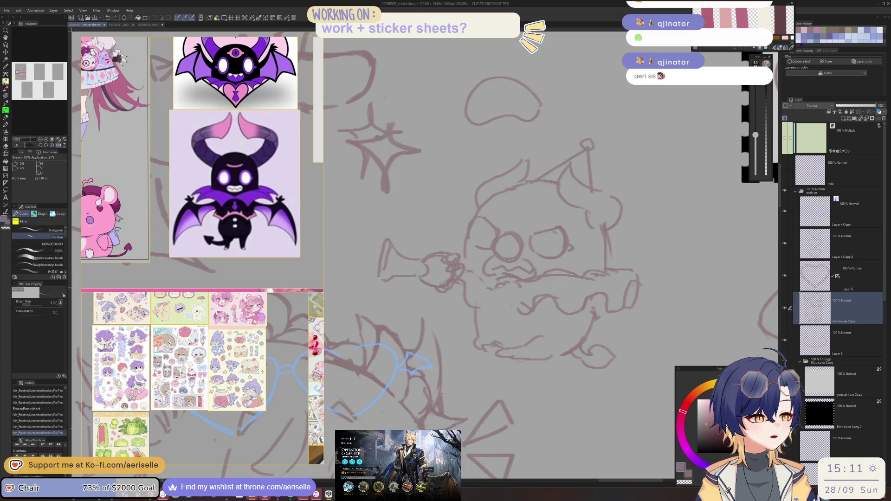
pyautogui.scroll(3, 501, 252)
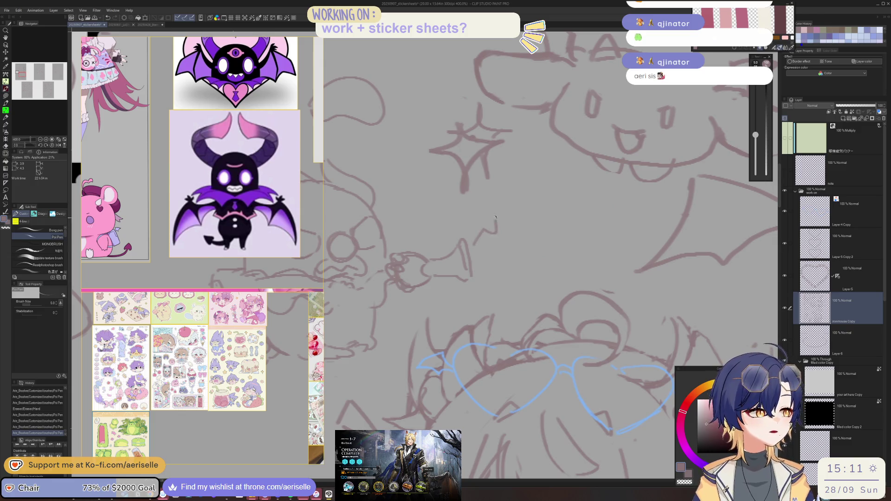
pyautogui.moveTo(494, 211); pyautogui.dragTo(486, 234)
pyautogui.scroll(-3, 503, 264)
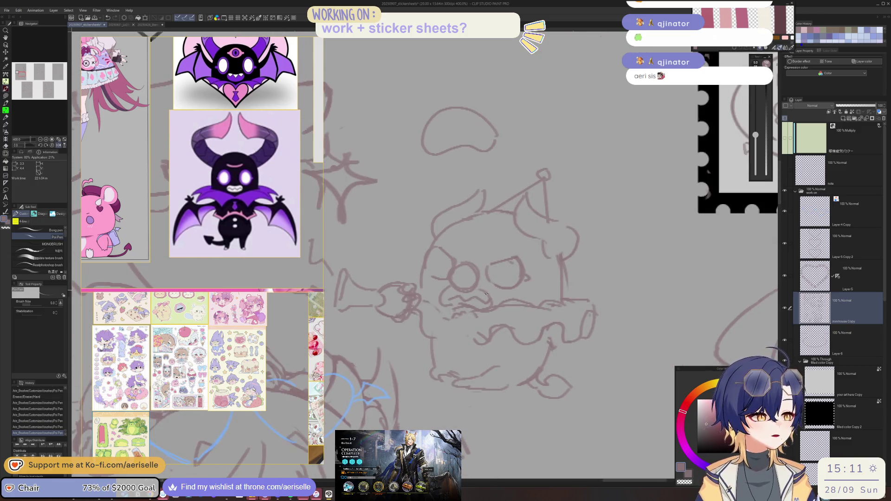
pyautogui.scroll(-5, 473, 285)
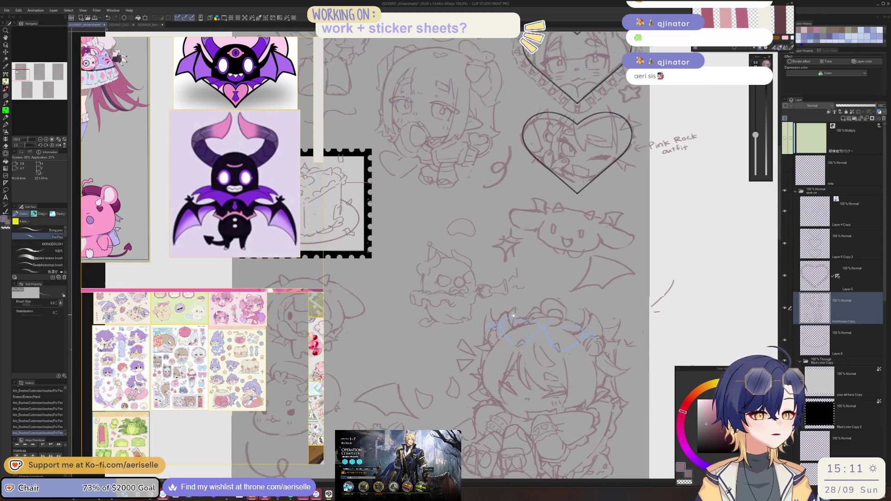
pyautogui.scroll(6, 455, 277)
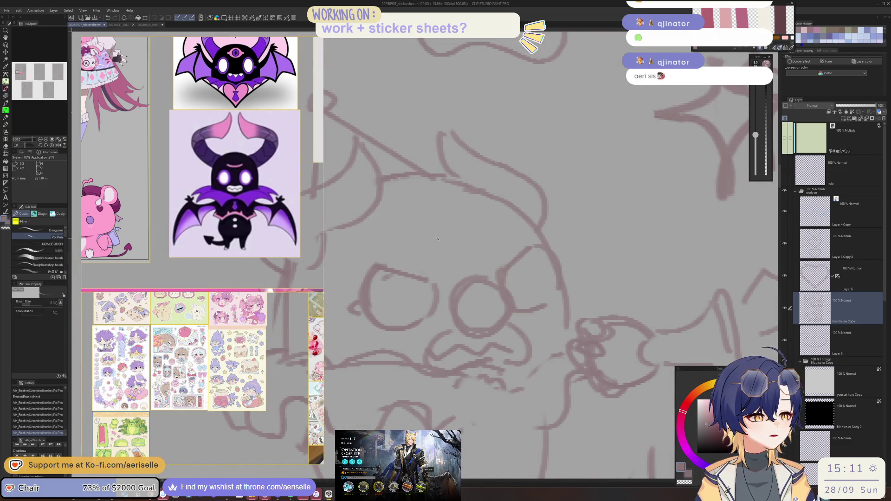
# Step: Draw an eye with a top line, lower curve and iris
pyautogui.moveTo(440, 237); pyautogui.dragTo(489, 229)
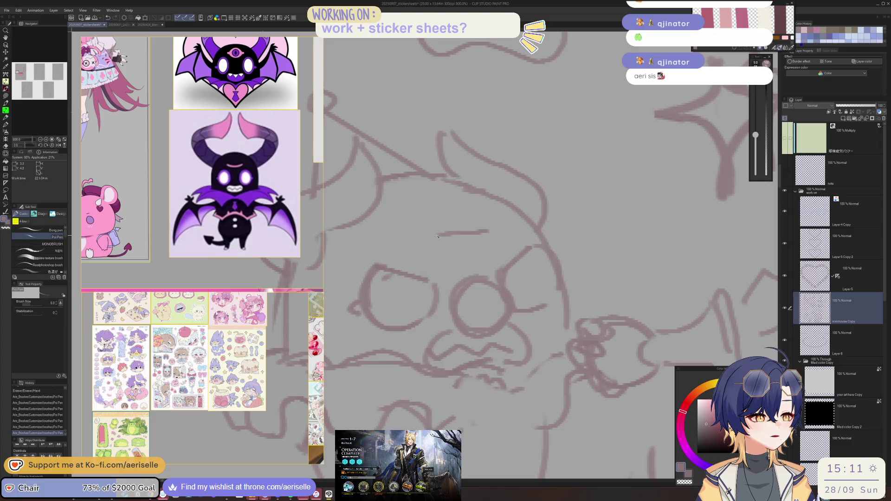
pyautogui.moveTo(424, 242)
pyautogui.mouseDown()
pyautogui.moveTo(467, 261)
pyautogui.moveTo(491, 246)
pyautogui.mouseUp()
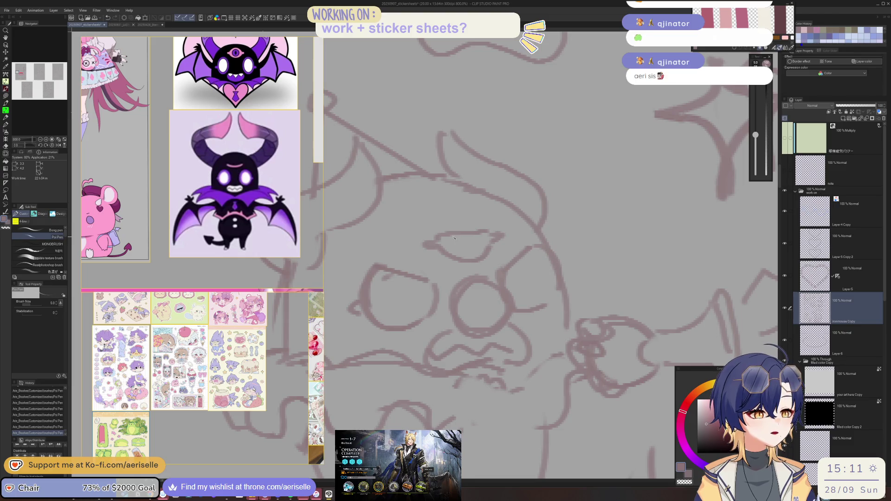
pyautogui.moveTo(454, 247); pyautogui.dragTo(483, 234)
pyautogui.scroll(-3, 529, 218)
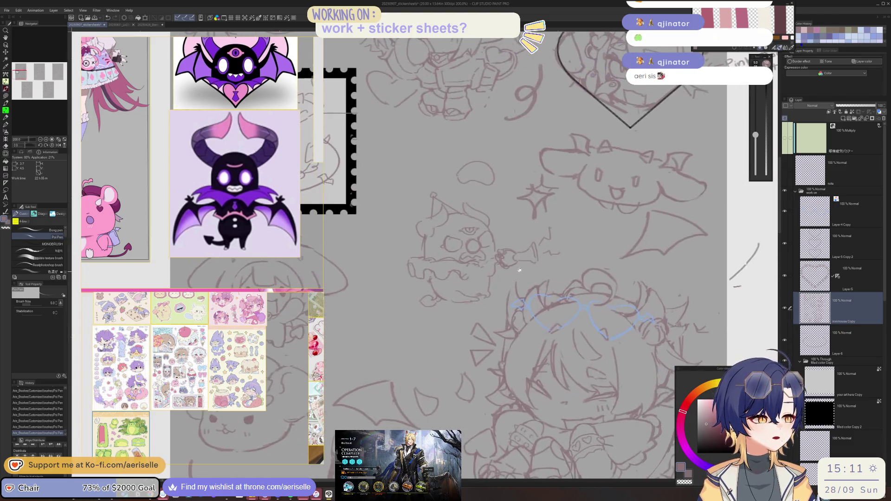
pyautogui.scroll(3, 470, 254)
# Step: Erase a mark near the eye and the creature's old mouth lines
pyautogui.press('e')
pyautogui.moveTo(470, 254)
pyautogui.mouseDown()
pyautogui.moveTo(443, 256)
pyautogui.moveTo(464, 278)
pyautogui.moveTo(478, 274)
pyautogui.mouseUp()
pyautogui.scroll(-4, 473, 278)
pyautogui.moveTo(536, 305); pyautogui.dragTo(533, 278)
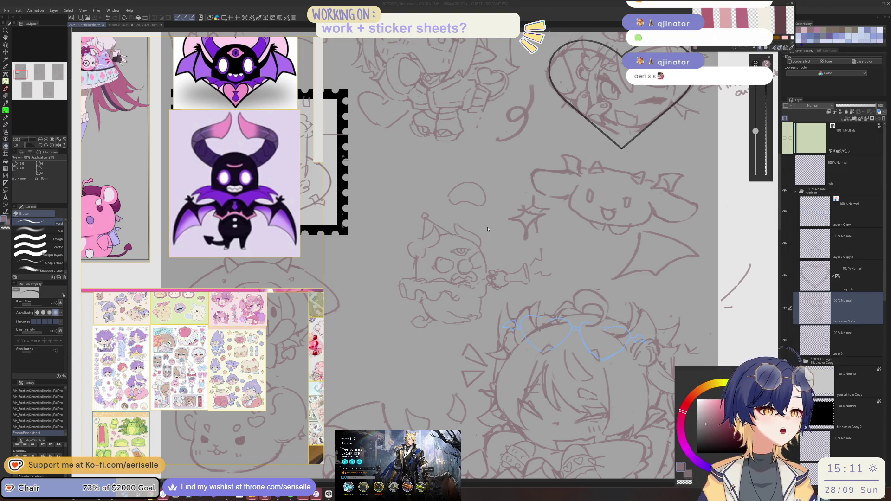
pyautogui.scroll(5, 439, 287)
pyautogui.moveTo(437, 325)
pyautogui.mouseDown()
pyautogui.moveTo(436, 337)
pyautogui.moveTo(460, 350)
pyautogui.moveTo(473, 328)
pyautogui.moveTo(511, 319)
pyautogui.moveTo(543, 339)
pyautogui.mouseUp()
pyautogui.press('p')
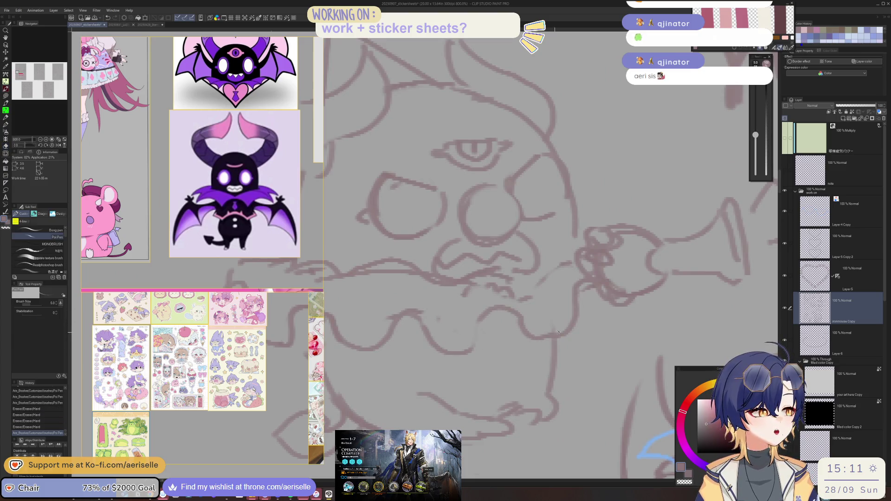
# Step: Sketch new strokes around the mouth and the horn-holding hand
pyautogui.moveTo(603, 294)
pyautogui.mouseDown()
pyautogui.moveTo(600, 322)
pyautogui.moveTo(576, 319)
pyautogui.mouseUp()
pyautogui.scroll(-3, 575, 320)
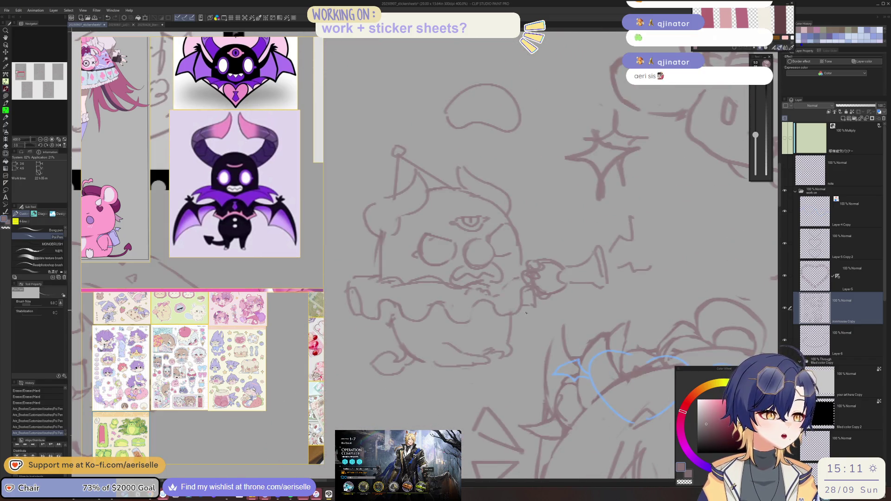
pyautogui.moveTo(529, 299); pyautogui.dragTo(541, 305)
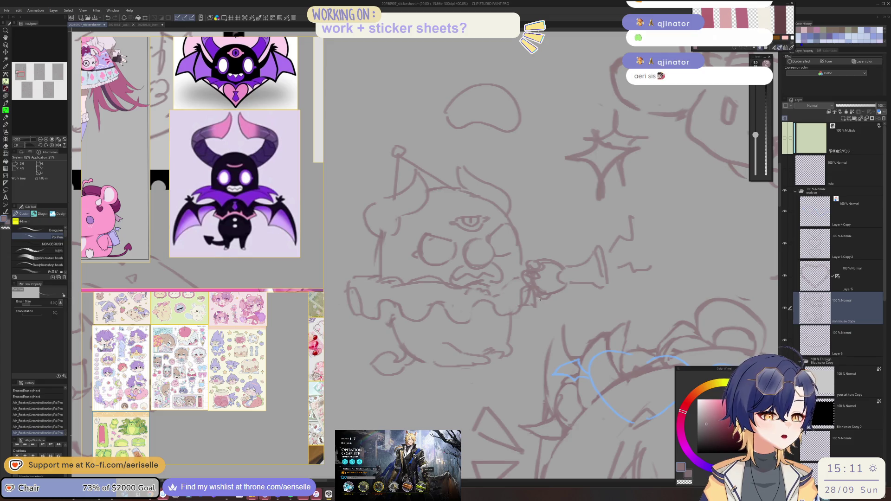
pyautogui.moveTo(545, 346)
pyautogui.mouseDown()
pyautogui.moveTo(517, 334)
pyautogui.moveTo(525, 309)
pyautogui.moveTo(546, 340)
pyautogui.mouseUp()
pyautogui.moveTo(410, 328); pyautogui.dragTo(431, 359)
pyautogui.hotkey('ctrl', 'z')
pyautogui.moveTo(422, 323); pyautogui.dragTo(436, 362)
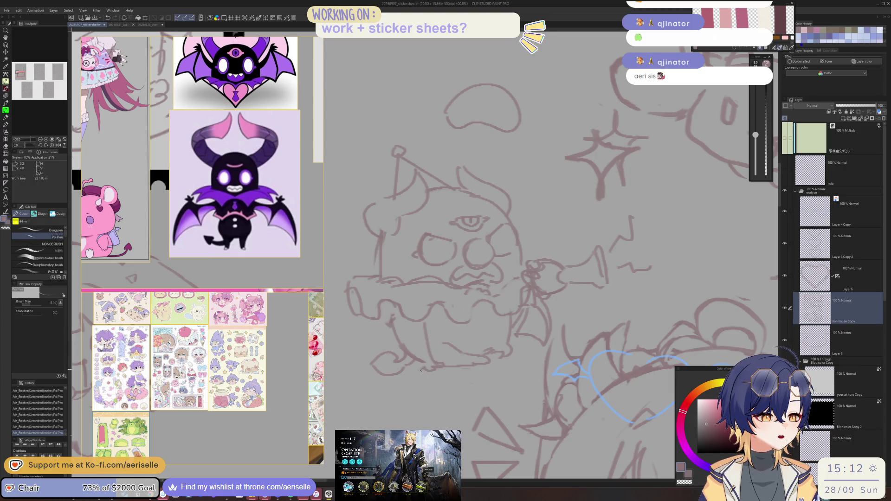
pyautogui.moveTo(420, 333); pyautogui.dragTo(427, 362)
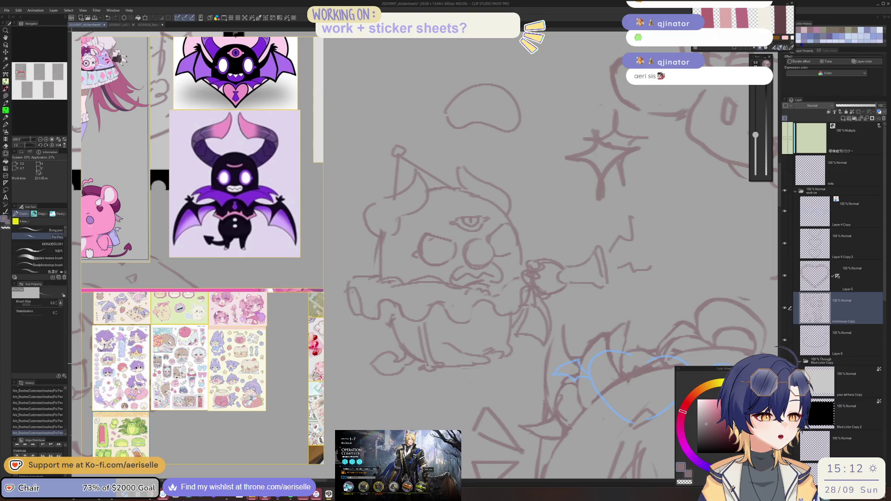
pyautogui.moveTo(424, 365)
pyautogui.mouseDown()
pyautogui.moveTo(365, 349)
pyautogui.moveTo(386, 347)
pyautogui.mouseUp()
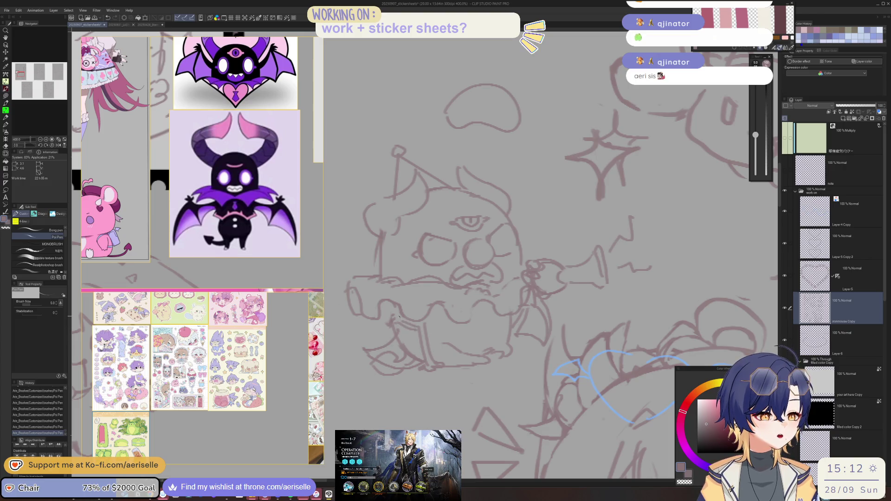
# Step: Erase stray lines below the mouth and redraw the lines around it
pyautogui.press('e')
pyautogui.moveTo(398, 347); pyautogui.dragTo(417, 354)
pyautogui.press('p')
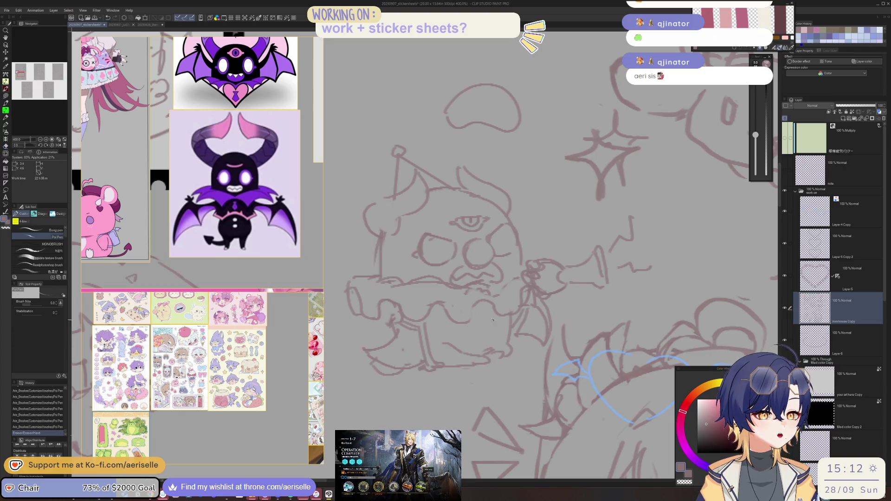
pyautogui.moveTo(433, 338)
pyautogui.mouseDown()
pyautogui.moveTo(463, 345)
pyautogui.moveTo(482, 331)
pyautogui.moveTo(473, 314)
pyautogui.moveTo(496, 332)
pyautogui.moveTo(488, 333)
pyautogui.moveTo(514, 334)
pyautogui.moveTo(507, 317)
pyautogui.moveTo(510, 325)
pyautogui.mouseUp()
# Step: Clean up small stray marks near the mouth and touch up its line
pyautogui.press('e')
pyautogui.press('p')
pyautogui.press('e')
pyautogui.press('p')
pyautogui.press('e')
pyautogui.moveTo(509, 328); pyautogui.dragTo(516, 321)
pyautogui.press('p')
pyautogui.press('e')
pyautogui.moveTo(493, 349)
pyautogui.mouseDown()
pyautogui.moveTo(514, 352)
pyautogui.moveTo(502, 352)
pyautogui.mouseUp()
pyautogui.press('p')
pyautogui.press('e')
pyautogui.press('p')
pyautogui.moveTo(492, 351)
pyautogui.mouseDown()
pyautogui.moveTo(411, 341)
pyautogui.moveTo(440, 342)
pyautogui.mouseUp()
pyautogui.press('e')
# Step: Flip the canvas horizontally to check proportions while fixing the chin stroke
pyautogui.press('h')
pyautogui.press('p')
pyautogui.press('h')
pyautogui.hotkey('ctrl', 'z')
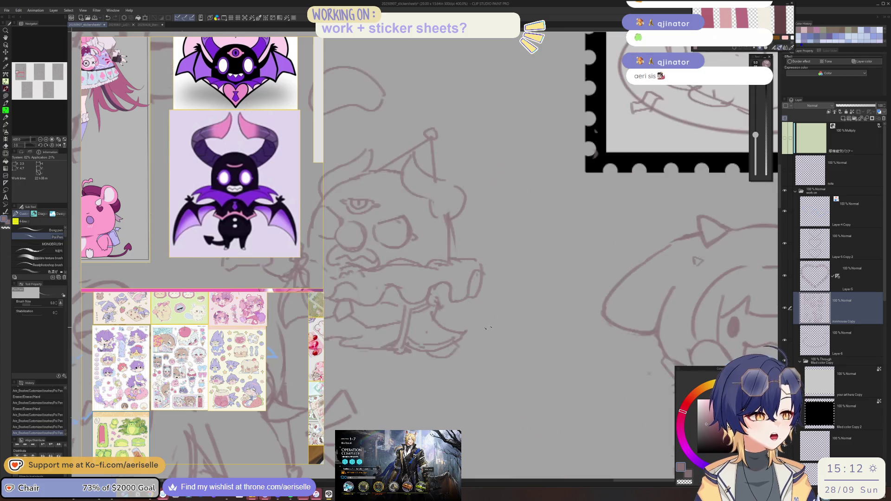
pyautogui.press('h')
pyautogui.press('e')
pyautogui.press('p')
pyautogui.moveTo(441, 304); pyautogui.dragTo(446, 307)
pyautogui.press('h')
# Step: Add short strokes to the face and rework the left eye into a round circle
pyautogui.moveTo(400, 320)
pyautogui.mouseDown()
pyautogui.moveTo(381, 328)
pyautogui.moveTo(380, 302)
pyautogui.mouseUp()
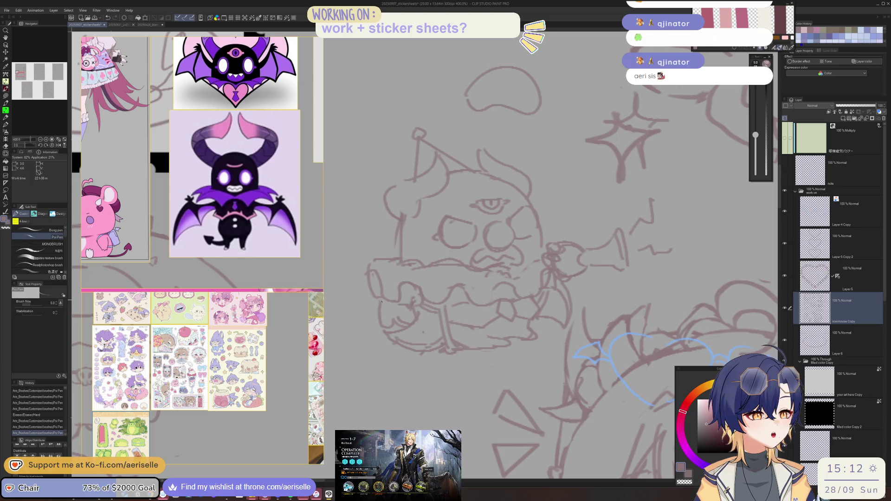
pyautogui.moveTo(499, 324); pyautogui.dragTo(505, 328)
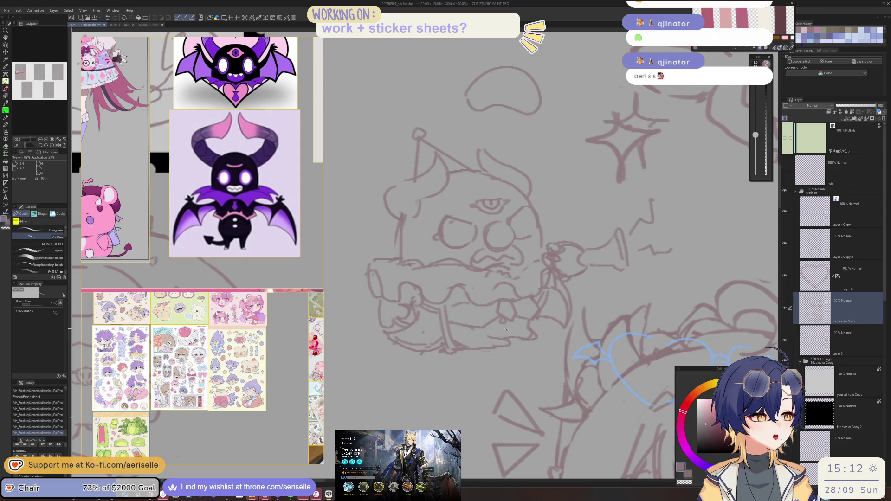
pyautogui.moveTo(449, 315); pyautogui.dragTo(484, 324)
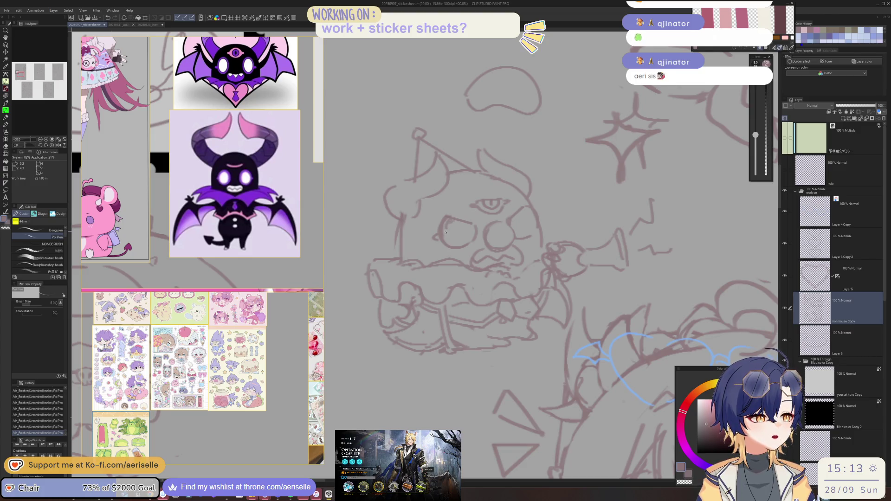
pyautogui.press('e')
pyautogui.click(449, 226)
pyautogui.press('p')
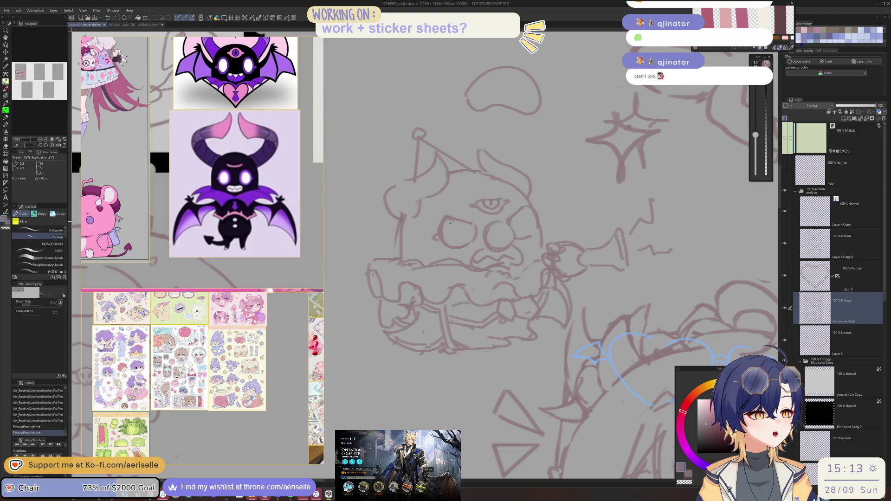
pyautogui.moveTo(448, 240)
pyautogui.mouseDown()
pyautogui.moveTo(485, 227)
pyautogui.moveTo(535, 226)
pyautogui.mouseUp()
# Step: Lasso the creature's nose and resize it with Scale/Rotate
pyautogui.hotkey('ctrl', 'z')
pyautogui.hotkey('ctrl', 'y')
pyautogui.press('m')
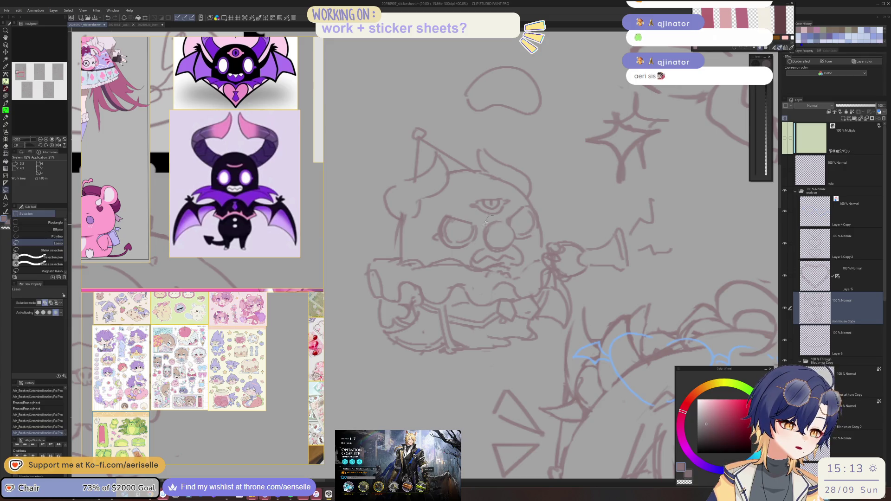
pyautogui.moveTo(513, 224); pyautogui.dragTo(514, 229)
pyautogui.press('k')
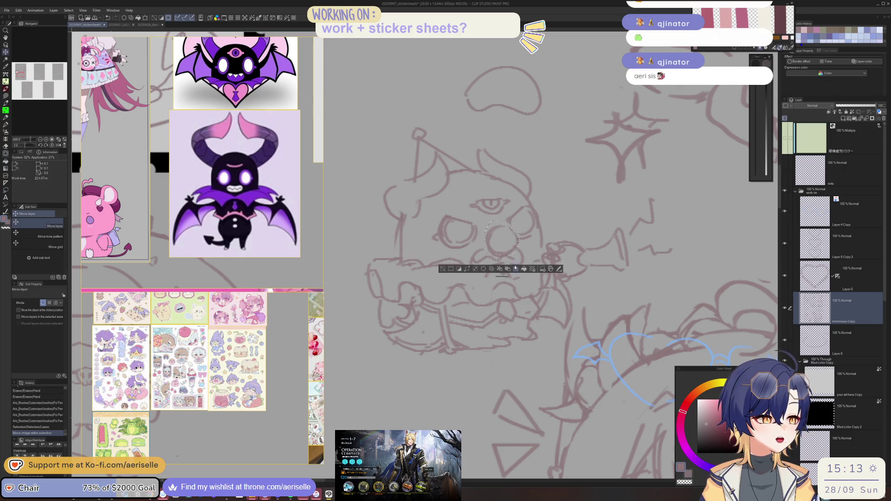
pyautogui.click(515, 268)
pyautogui.press('Return')
pyautogui.hotkey('ctrl', 'd')
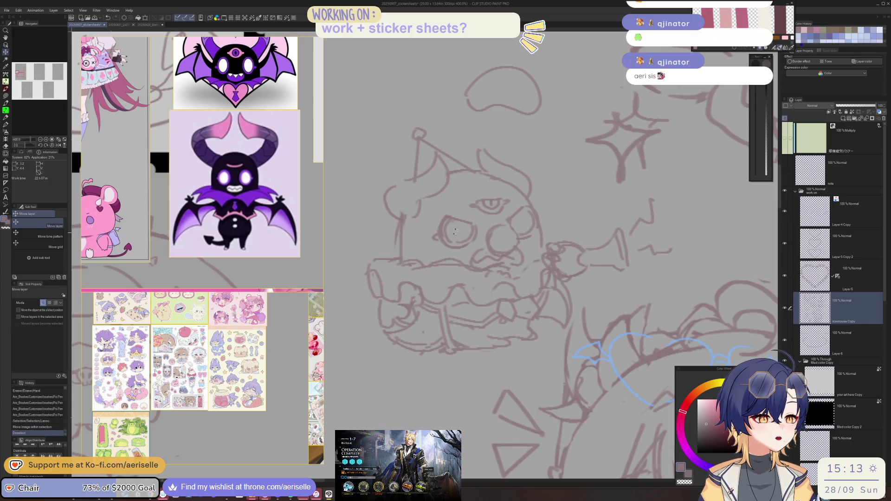
# Step: Lasso the creature's eye area and move it into place
pyautogui.press('m')
pyautogui.moveTo(469, 253)
pyautogui.mouseDown()
pyautogui.moveTo(482, 230)
pyautogui.moveTo(457, 205)
pyautogui.moveTo(450, 258)
pyautogui.mouseUp()
pyautogui.press('k')
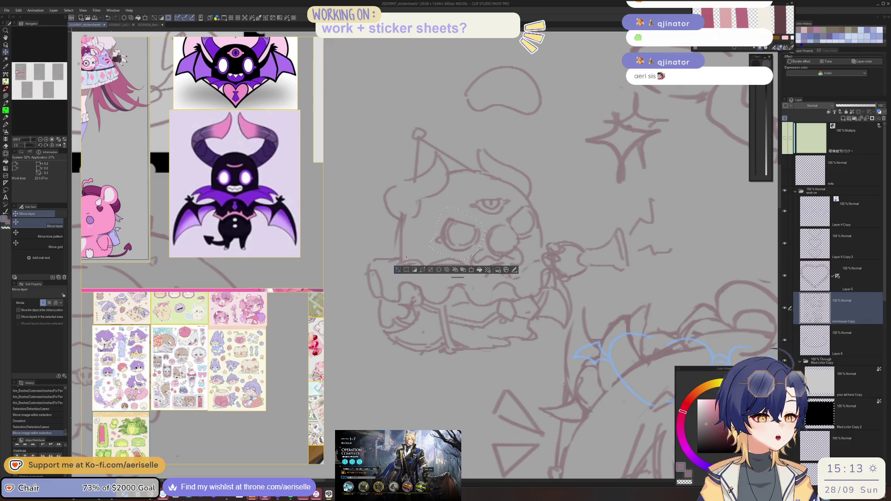
pyautogui.hotkey('ctrl', 'd')
# Step: Lasso another part of the face and nudge it into position
pyautogui.press('m')
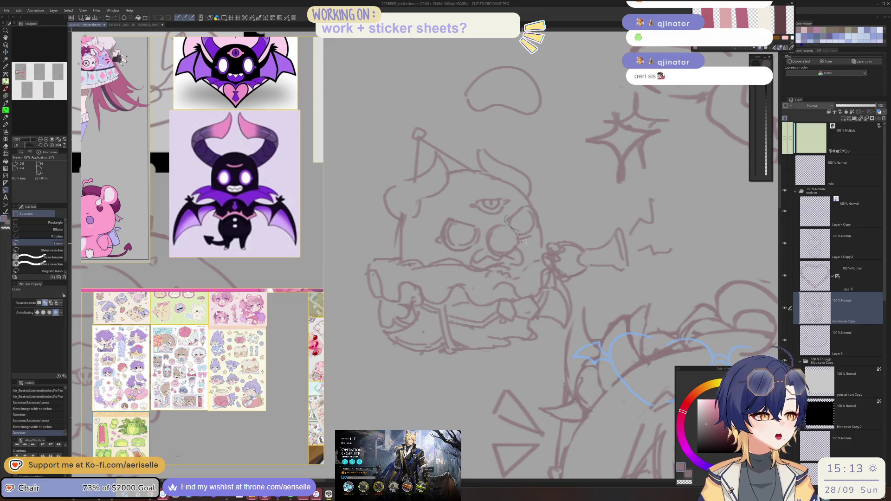
pyautogui.moveTo(535, 212); pyautogui.dragTo(516, 208)
pyautogui.press('k')
pyautogui.moveTo(473, 253); pyautogui.dragTo(500, 230)
pyautogui.hotkey('ctrl', 'd')
# Step: Add small touch-up strokes to the creature's face
pyautogui.press('p')
pyautogui.moveTo(495, 235); pyautogui.dragTo(498, 232)
pyautogui.scroll(-3, 496, 235)
pyautogui.scroll(-2, 547, 229)
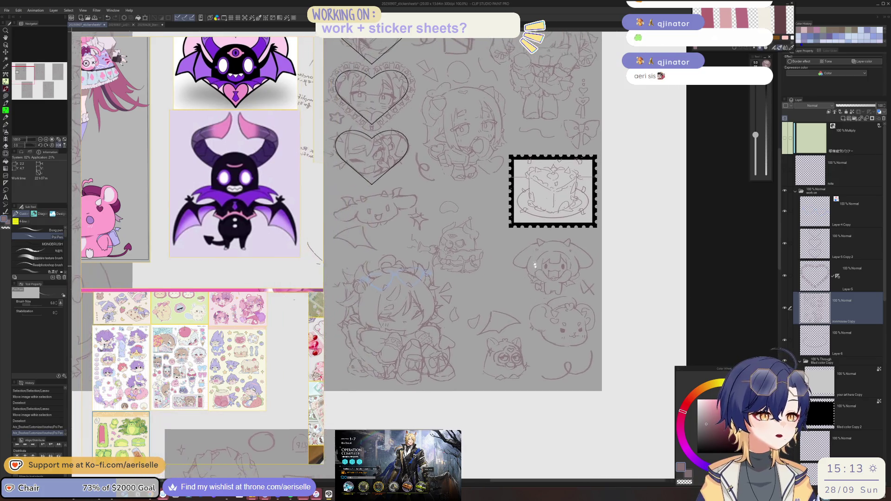
# Step: Lasso the whole party-hat creature and shift it slightly left
pyautogui.scroll(2, 454, 224)
pyautogui.scroll(1, 453, 224)
pyautogui.press('m')
pyautogui.moveTo(456, 213)
pyautogui.mouseDown()
pyautogui.moveTo(466, 351)
pyautogui.moveTo(582, 270)
pyautogui.mouseUp()
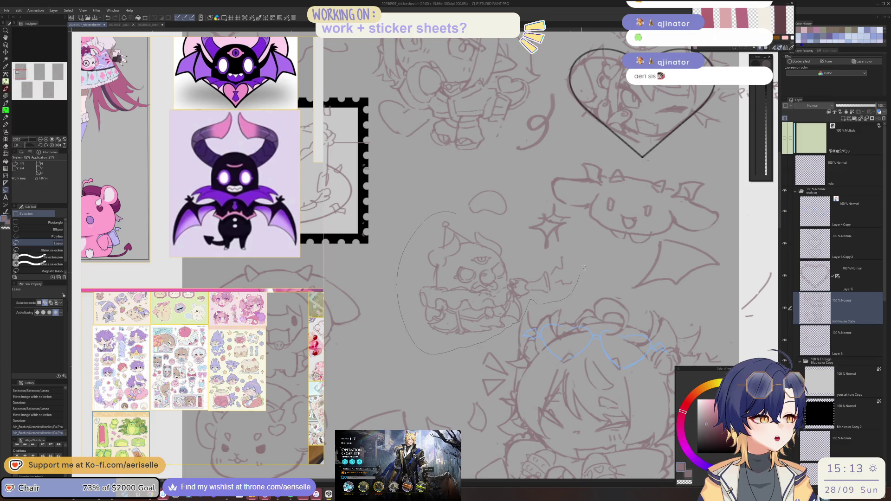
pyautogui.moveTo(525, 246); pyautogui.dragTo(526, 248)
pyautogui.press('k')
pyautogui.moveTo(503, 374); pyautogui.dragTo(473, 376)
# Step: Rotate the selected creature about 3.8° and deselect
pyautogui.click(475, 367)
pyautogui.moveTo(562, 331); pyautogui.dragTo(559, 338)
pyautogui.click(445, 373)
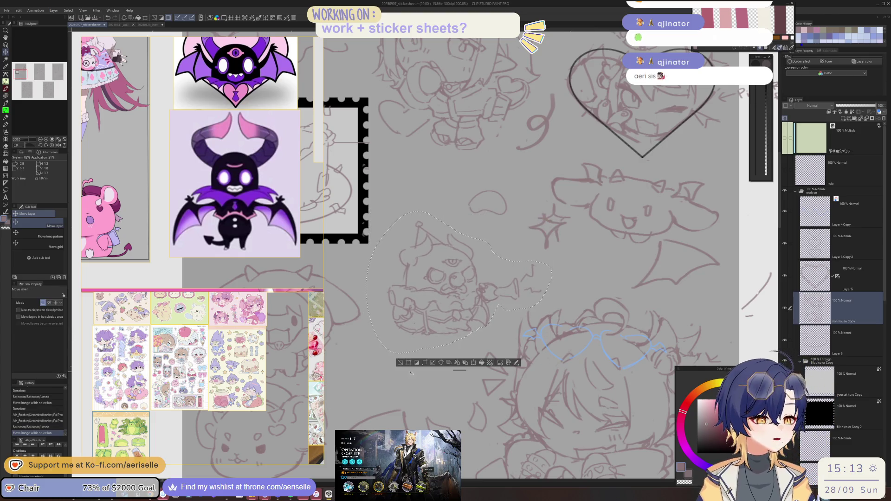
pyautogui.click(401, 362)
# Step: Touch up the creature's brow, hat edge and horn, erasing stray lines
pyautogui.scroll(3, 464, 260)
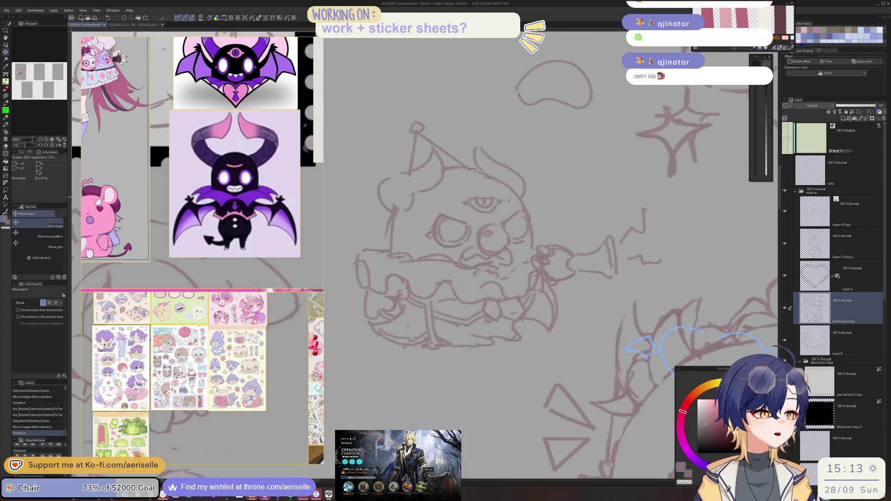
pyautogui.press('p')
pyautogui.moveTo(504, 193); pyautogui.dragTo(510, 193)
pyautogui.scroll(-2, 591, 203)
pyautogui.scroll(2, 468, 228)
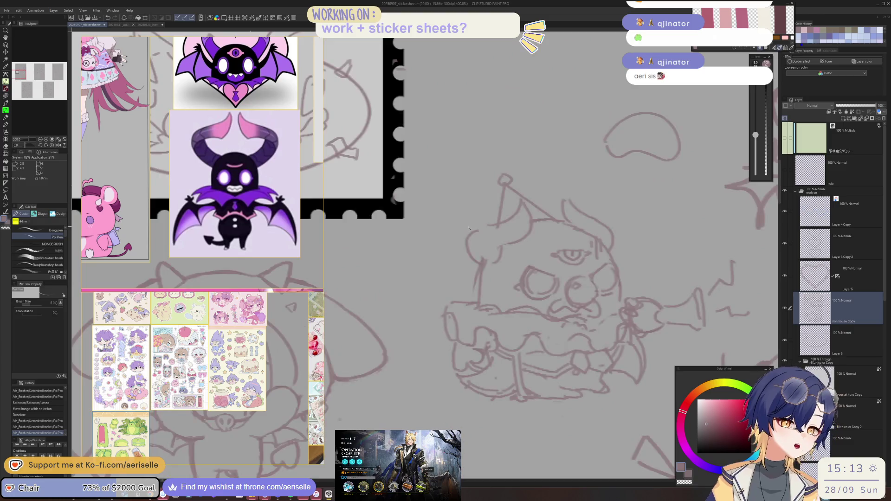
pyautogui.moveTo(498, 226)
pyautogui.mouseDown()
pyautogui.moveTo(471, 252)
pyautogui.moveTo(493, 259)
pyautogui.mouseUp()
pyautogui.moveTo(597, 227); pyautogui.dragTo(605, 237)
pyautogui.press('e')
pyautogui.moveTo(478, 266); pyautogui.dragTo(471, 288)
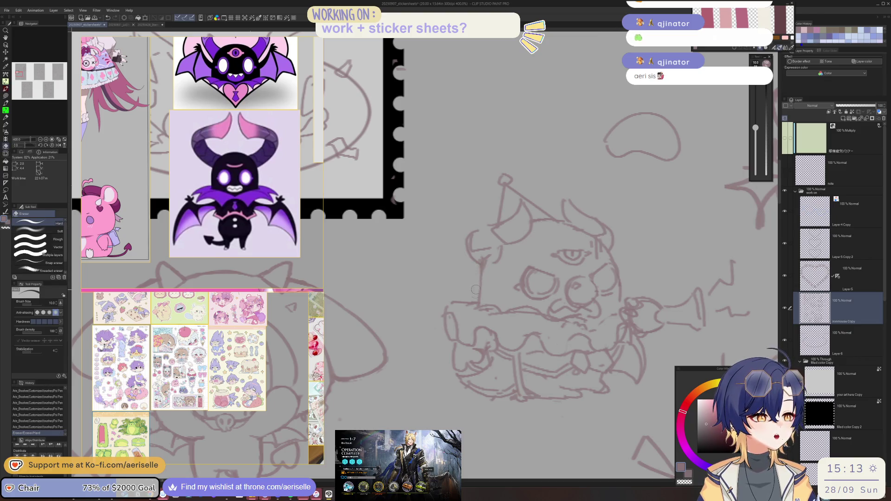
# Step: Lasso the whole creature and enlarge it to 107% with Scale/Rotate
pyautogui.hotkey('ctrl', 'alt', '0')
pyautogui.scroll(2, 475, 207)
pyautogui.press('m')
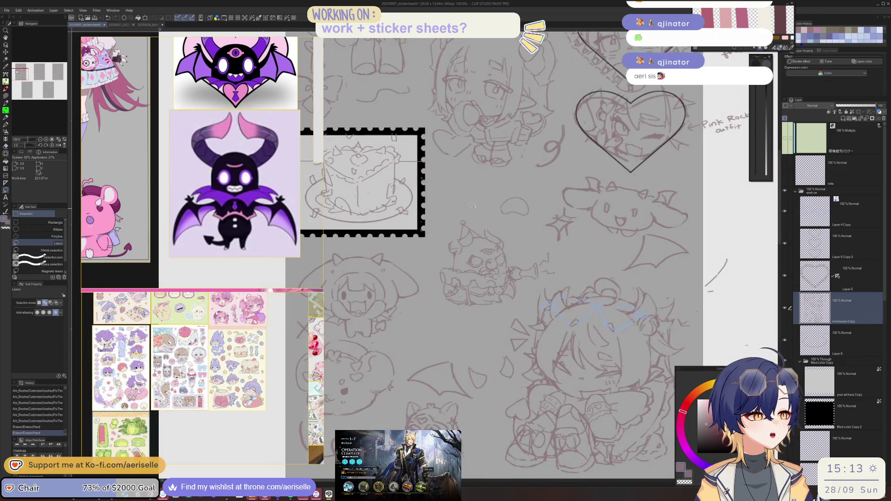
pyautogui.moveTo(539, 287)
pyautogui.mouseDown()
pyautogui.moveTo(561, 255)
pyautogui.moveTo(541, 241)
pyautogui.mouseUp()
pyautogui.click(507, 333)
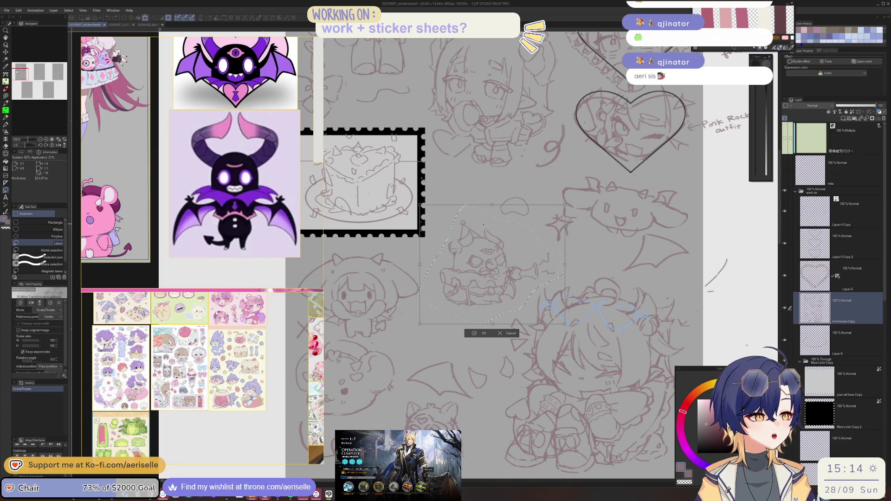
pyautogui.moveTo(492, 324); pyautogui.dragTo(469, 327)
pyautogui.press('Return')
pyautogui.hotkey('ctrl', 'd')
pyautogui.scroll(-2, 536, 288)
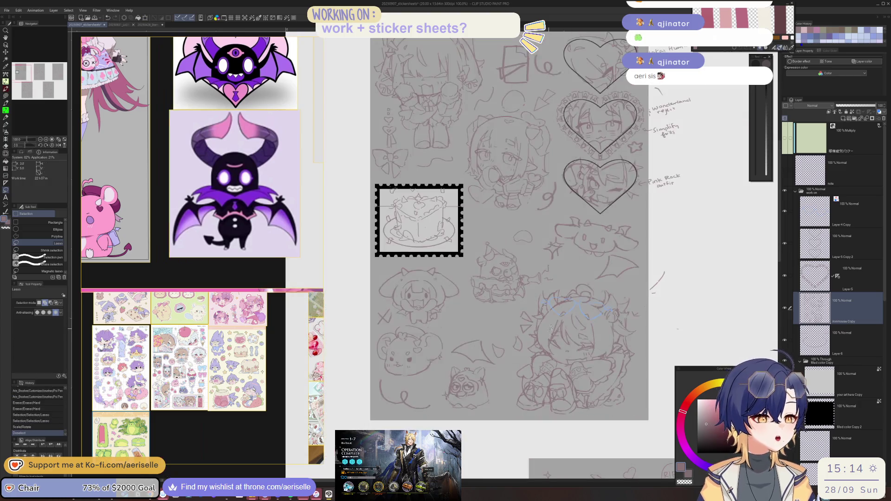
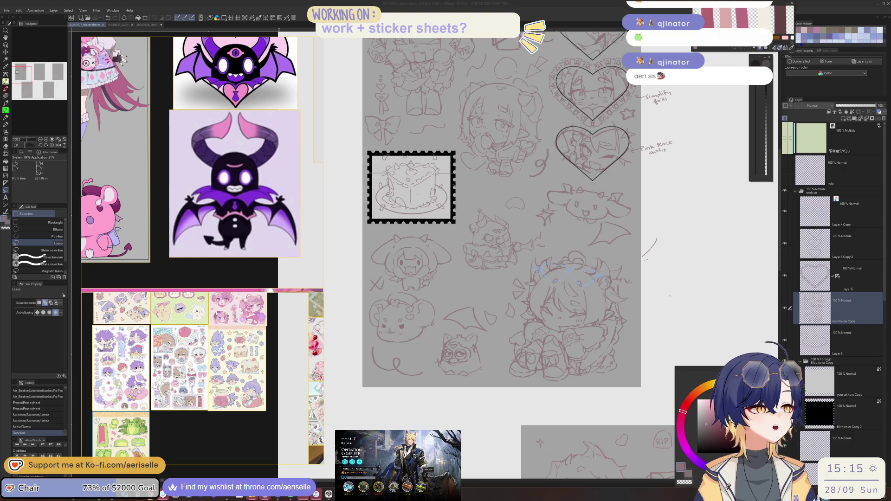
# Step: Select the sketch layer and erase stray sketch lines beside the chibi
pyautogui.click(843, 296)
pyautogui.scroll(-4, 469, 305)
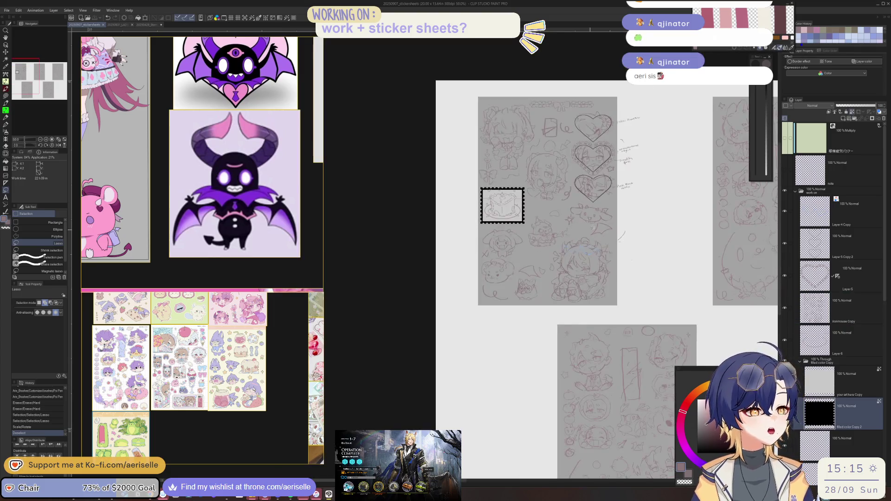
pyautogui.scroll(6, 469, 306)
pyautogui.scroll(1, 469, 305)
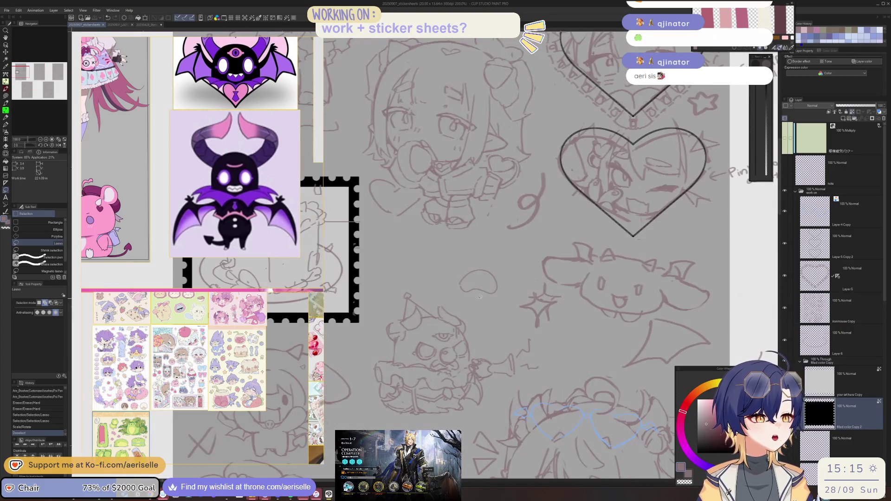
pyautogui.press('e')
pyautogui.moveTo(465, 283); pyautogui.dragTo(482, 284)
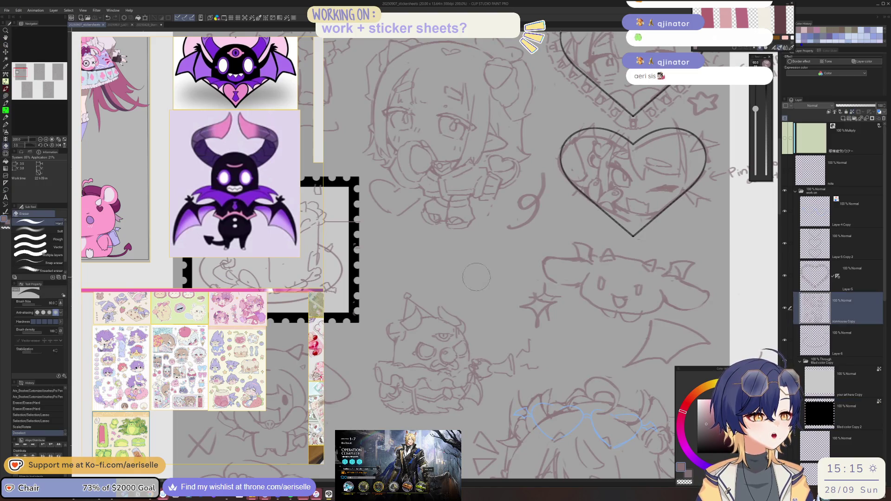
pyautogui.scroll(-2, 466, 282)
# Step: Sketch new lines on the chibi's face with the pen
pyautogui.press('m')
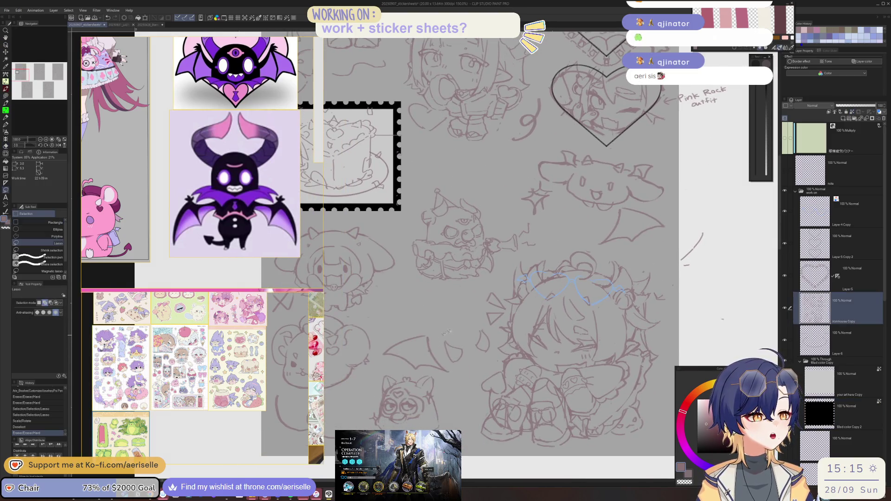
pyautogui.scroll(-1, 449, 361)
pyautogui.scroll(2, 417, 232)
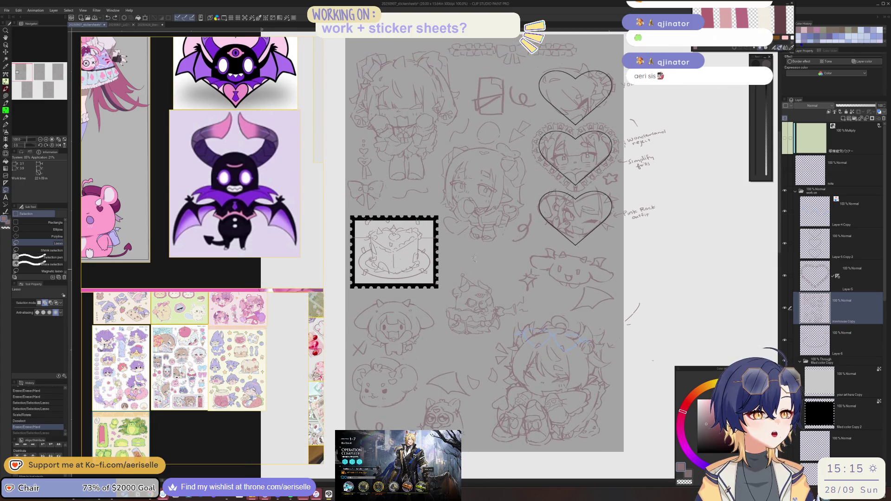
pyautogui.scroll(1, 403, 154)
pyautogui.scroll(4, 403, 154)
pyautogui.press('p')
pyautogui.moveTo(381, 249)
pyautogui.mouseDown()
pyautogui.moveTo(376, 297)
pyautogui.moveTo(445, 298)
pyautogui.mouseUp()
pyautogui.moveTo(457, 260); pyautogui.dragTo(453, 287)
pyautogui.moveTo(459, 242)
pyautogui.mouseDown()
pyautogui.moveTo(468, 260)
pyautogui.moveTo(454, 289)
pyautogui.mouseUp()
pyautogui.moveTo(476, 222); pyautogui.dragTo(532, 276)
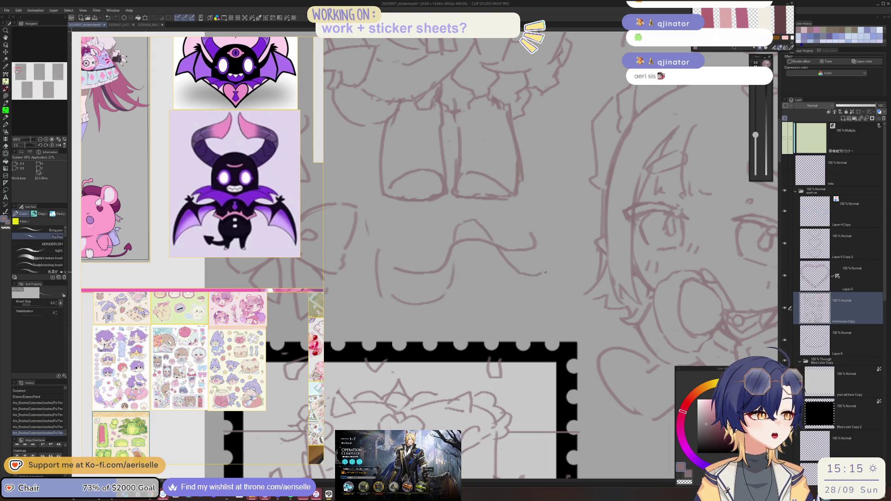
# Step: Erase part of the chibi's lines and redraw them with fresh strokes
pyautogui.press('e')
pyautogui.moveTo(390, 254)
pyautogui.mouseDown()
pyautogui.moveTo(432, 276)
pyautogui.moveTo(447, 253)
pyautogui.moveTo(446, 277)
pyautogui.moveTo(441, 265)
pyautogui.mouseUp()
pyautogui.press('p')
pyautogui.moveTo(442, 222)
pyautogui.mouseDown()
pyautogui.moveTo(439, 255)
pyautogui.moveTo(457, 261)
pyautogui.moveTo(464, 241)
pyautogui.moveTo(486, 236)
pyautogui.mouseUp()
pyautogui.press('e')
pyautogui.press('p')
pyautogui.moveTo(447, 214); pyautogui.dragTo(499, 239)
pyautogui.moveTo(457, 217); pyautogui.dragTo(534, 262)
# Step: Redraw a line, then erase overlapping sketch strokes with a slightly smaller eraser
pyautogui.press('e')
pyautogui.press('p')
pyautogui.moveTo(494, 230); pyautogui.dragTo(510, 271)
pyautogui.press('e')
pyautogui.press('[')
pyautogui.moveTo(479, 225)
pyautogui.mouseDown()
pyautogui.moveTo(490, 239)
pyautogui.moveTo(496, 225)
pyautogui.moveTo(503, 240)
pyautogui.mouseUp()
pyautogui.moveTo(457, 214); pyautogui.dragTo(525, 273)
# Step: Redraw the erased lines, undoing one stroke and adding new strokes to the character
pyautogui.press('p')
pyautogui.press('e')
pyautogui.press('p')
pyautogui.moveTo(498, 232)
pyautogui.mouseDown()
pyautogui.moveTo(523, 248)
pyautogui.moveTo(539, 236)
pyautogui.moveTo(518, 223)
pyautogui.moveTo(522, 207)
pyautogui.mouseUp()
pyautogui.hotkey('ctrl', 'z')
pyautogui.moveTo(528, 205); pyautogui.dragTo(534, 241)
pyautogui.moveTo(518, 238)
pyautogui.mouseDown()
pyautogui.moveTo(523, 233)
pyautogui.moveTo(539, 277)
pyautogui.moveTo(509, 276)
pyautogui.mouseUp()
pyautogui.press('e')
pyautogui.press('p')
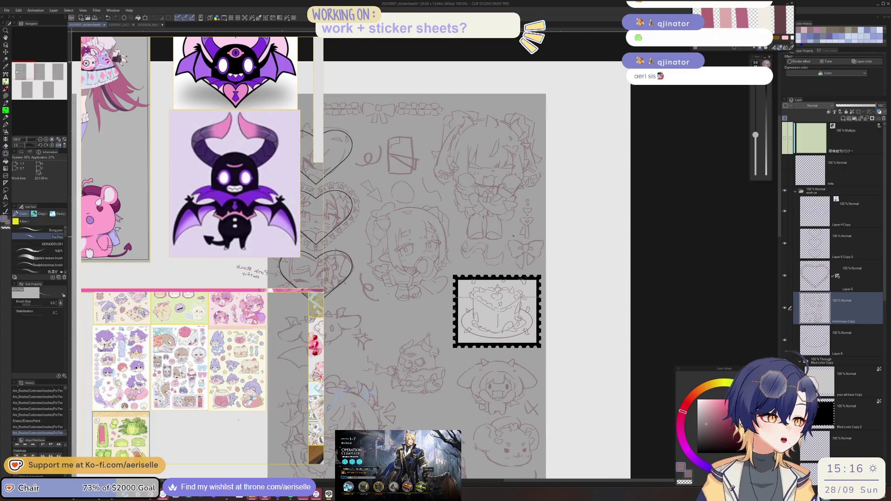
# Step: Unflip the canvas and lasso-select an area of the chibi
pyautogui.press('h')
pyautogui.scroll(3, 427, 225)
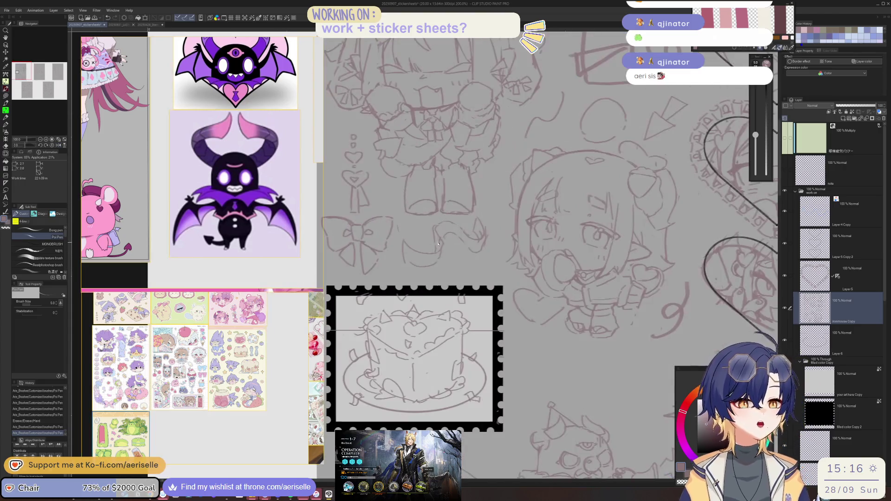
pyautogui.press('e')
pyautogui.press('m')
pyautogui.moveTo(425, 223); pyautogui.dragTo(403, 232)
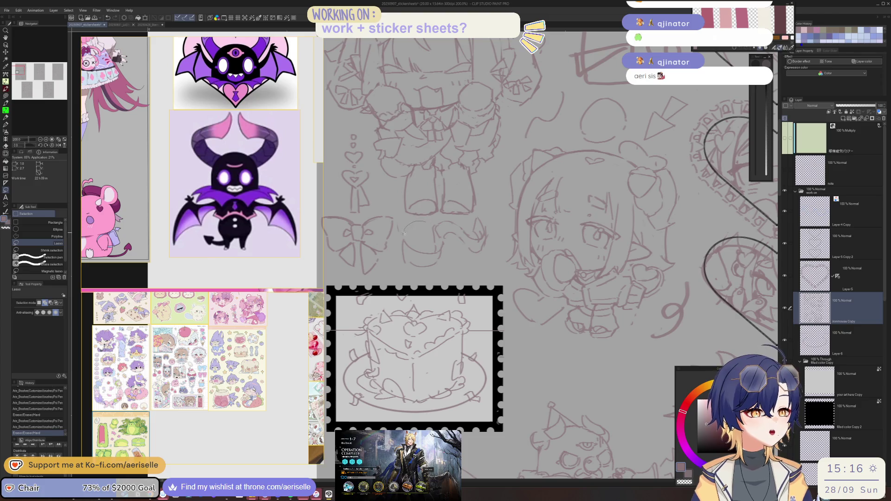
pyautogui.moveTo(486, 212)
pyautogui.mouseDown()
pyautogui.moveTo(476, 242)
pyautogui.moveTo(485, 238)
pyautogui.mouseUp()
# Step: Touch up the small lines inside the selection with pen and eraser, then deselect
pyautogui.press('e')
pyautogui.press('p')
pyautogui.moveTo(486, 237)
pyautogui.mouseDown()
pyautogui.moveTo(486, 224)
pyautogui.moveTo(489, 238)
pyautogui.mouseUp()
pyautogui.press('e')
pyautogui.press('p')
pyautogui.press('e')
pyautogui.press('p')
pyautogui.scroll(-2, 529, 207)
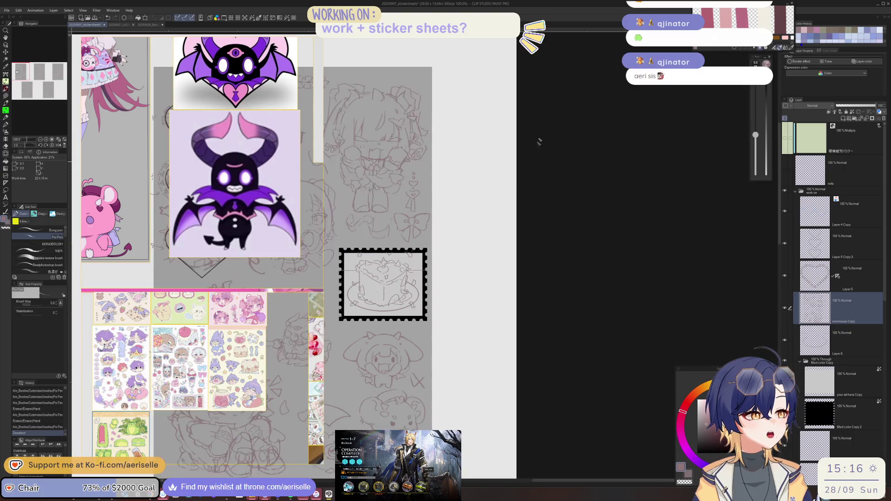
pyautogui.click(430, 251)
# Step: Sketch a horizontal line across the sheet's top, erasing the stray small circles there
pyautogui.scroll(-2, 464, 232)
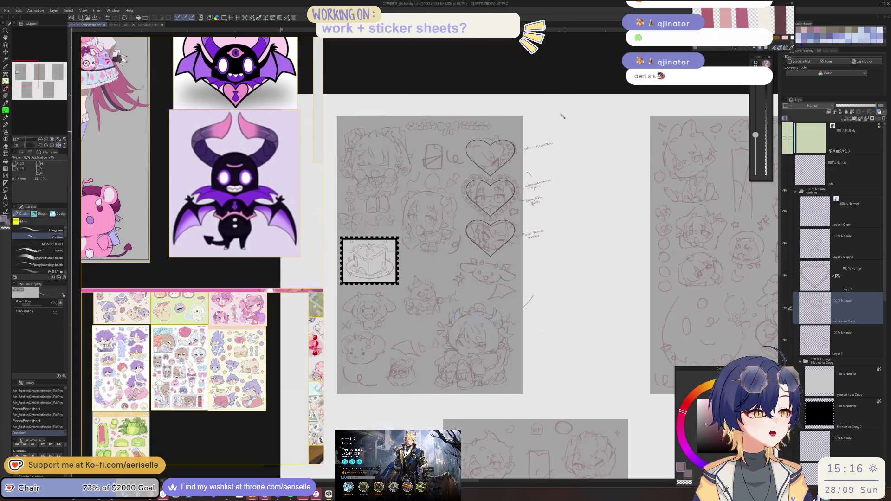
pyautogui.scroll(3, 403, 153)
pyautogui.moveTo(423, 192); pyautogui.dragTo(480, 193)
pyautogui.hotkey('ctrl', 'z')
pyautogui.press('e')
pyautogui.moveTo(420, 196); pyautogui.dragTo(571, 199)
pyautogui.press('p')
pyautogui.scroll(-4, 573, 246)
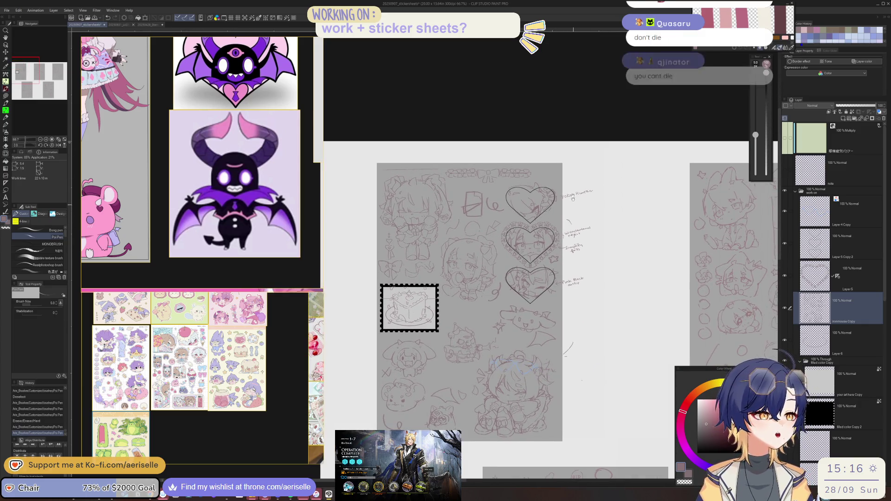
# Step: Sketch a few strokes over the box doodle, then undo them
pyautogui.scroll(4, 482, 183)
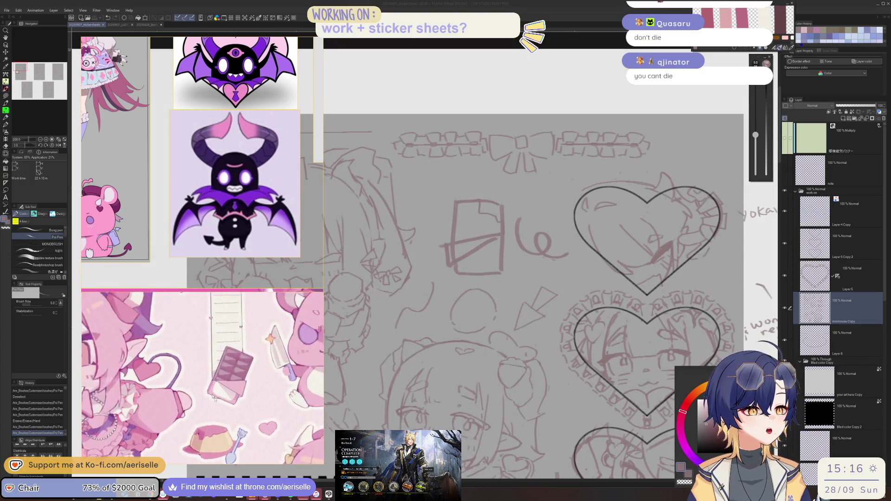
pyautogui.scroll(2, 450, 211)
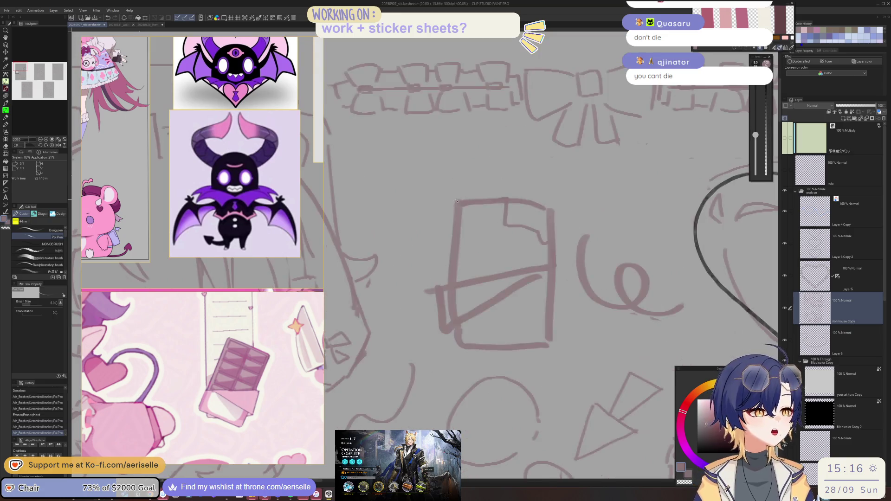
pyautogui.moveTo(450, 203); pyautogui.dragTo(453, 271)
pyautogui.moveTo(457, 199); pyautogui.dragTo(556, 197)
pyautogui.hotkey('ctrl', 'z')
pyautogui.hotkey('ctrl', 'z')
# Step: Draw a filled rounded rectangle over the box doodle on Layer 6
pyautogui.press('u')
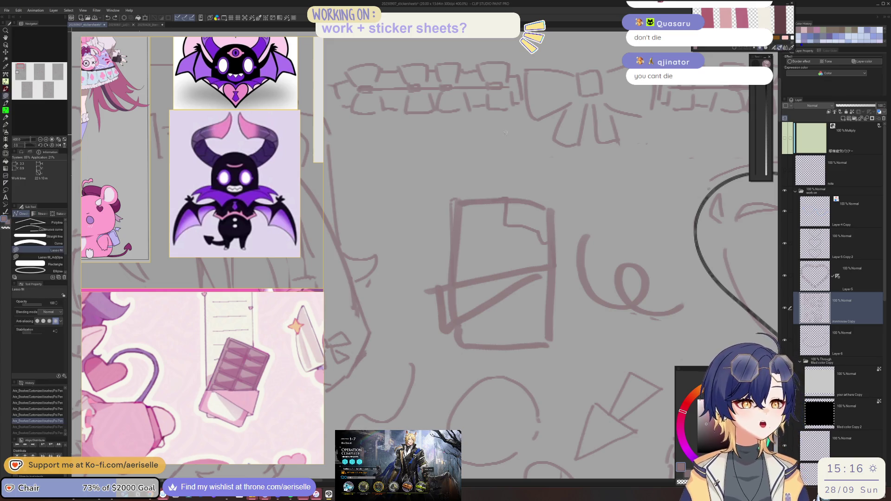
pyautogui.press('u')
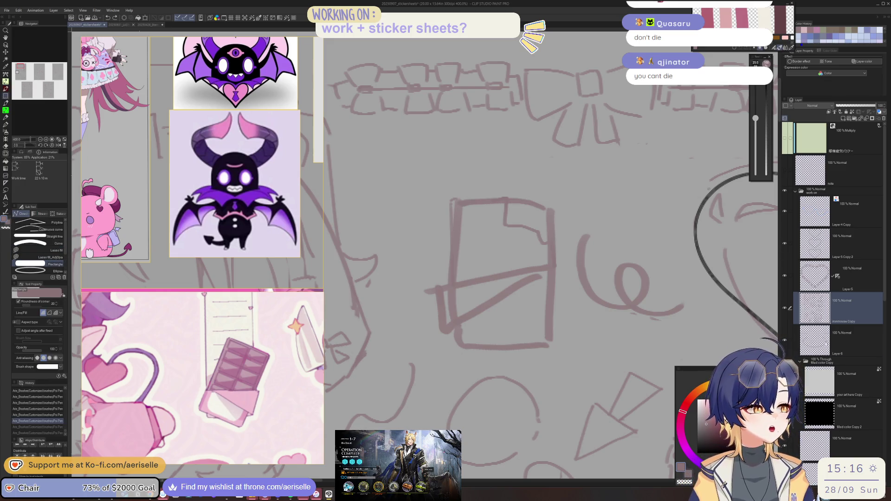
pyautogui.click(826, 344)
pyautogui.moveTo(450, 200)
pyautogui.mouseDown()
pyautogui.moveTo(497, 344)
pyautogui.moveTo(550, 347)
pyautogui.mouseUp()
pyautogui.moveTo(292, 292)
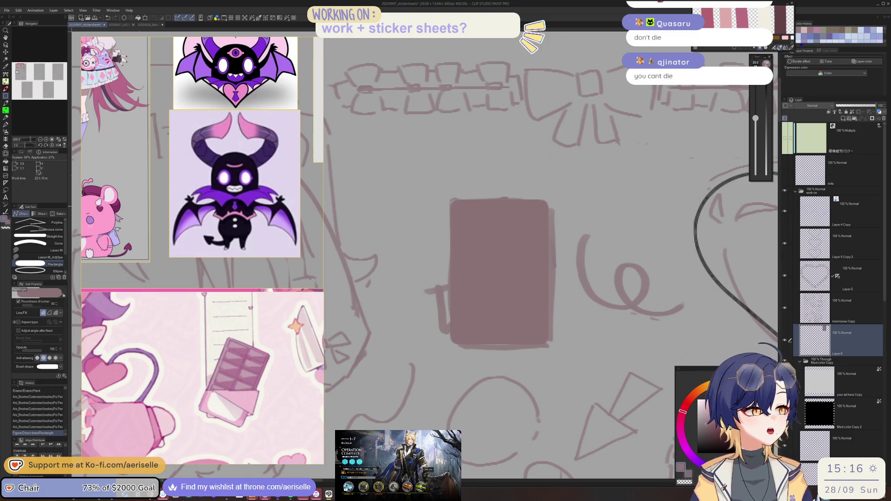
# Step: Erase and redraw the rounded rectangle until it neatly covers the box
pyautogui.press('e')
pyautogui.moveTo(480, 201); pyautogui.dragTo(501, 301)
pyautogui.press('u')
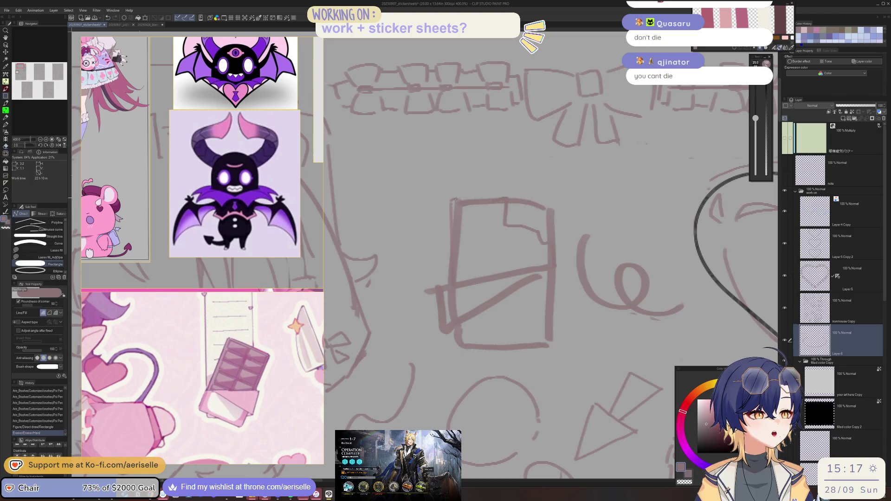
pyautogui.moveTo(452, 200)
pyautogui.mouseDown()
pyautogui.moveTo(517, 342)
pyautogui.moveTo(550, 346)
pyautogui.mouseUp()
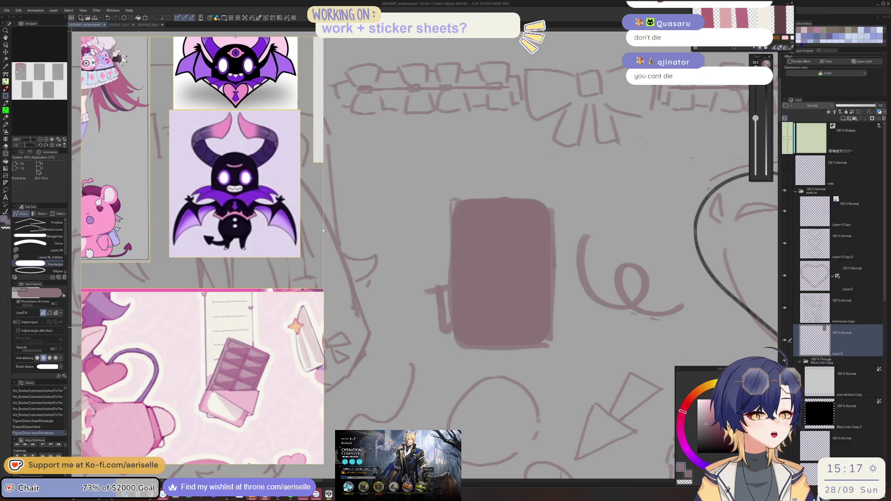
pyautogui.hotkey('ctrl', 'z')
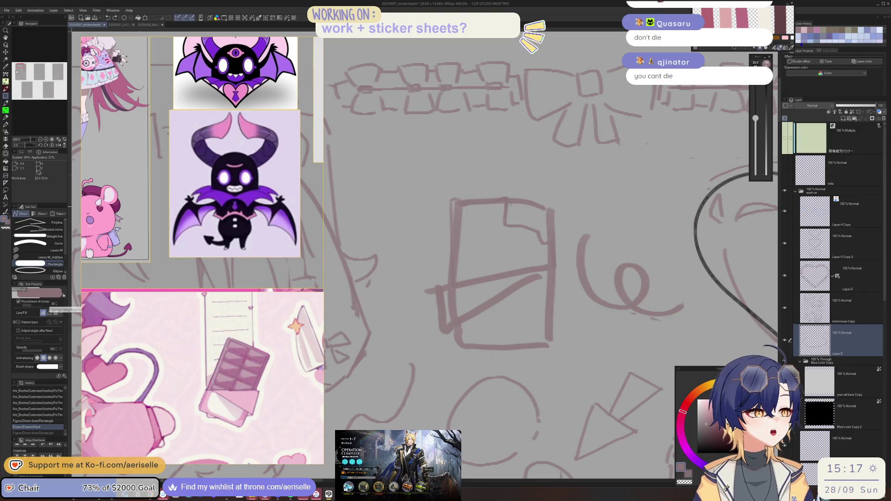
pyautogui.moveTo(451, 199); pyautogui.dragTo(551, 347)
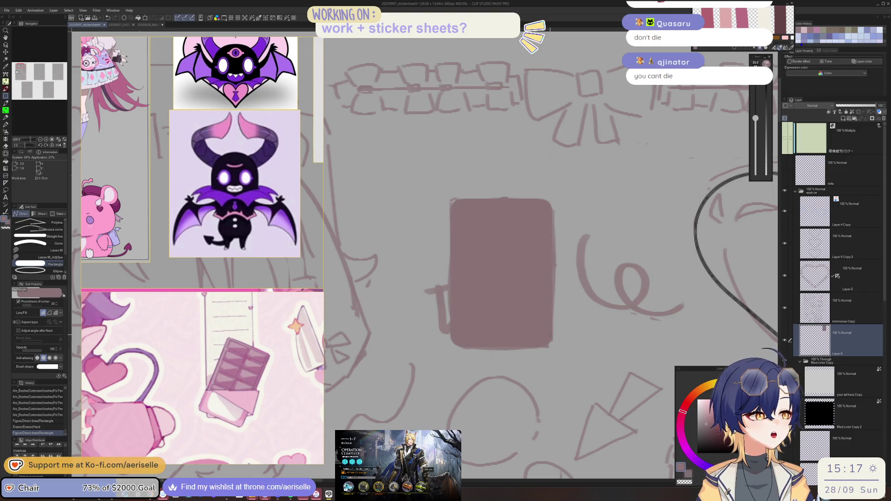
pyautogui.scroll(-5, 550, 335)
pyautogui.scroll(3, 490, 203)
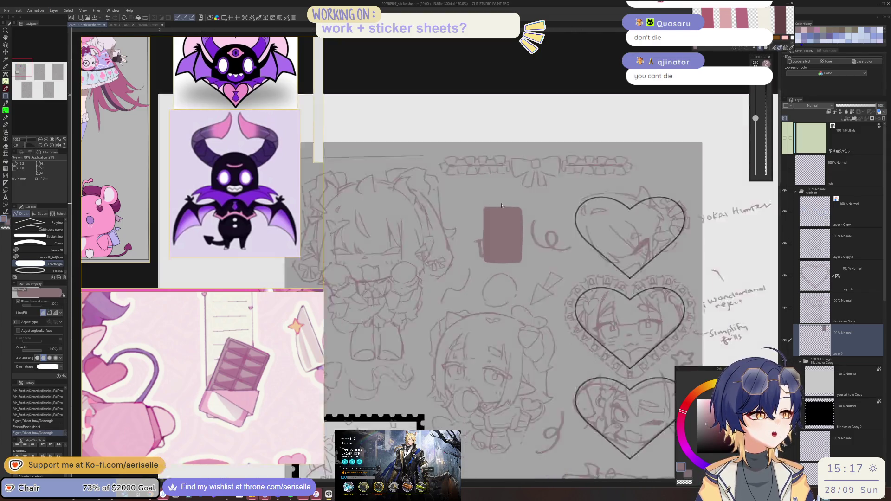
# Step: Lasso the rectangle and move it up and to the left
pyautogui.press('m')
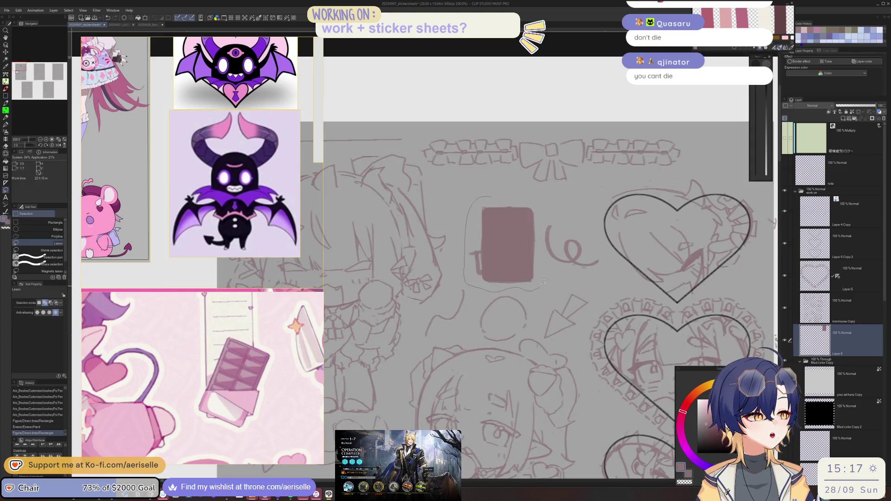
pyautogui.moveTo(543, 214); pyautogui.dragTo(539, 205)
pyautogui.press('v')
pyautogui.moveTo(527, 254); pyautogui.dragTo(507, 232)
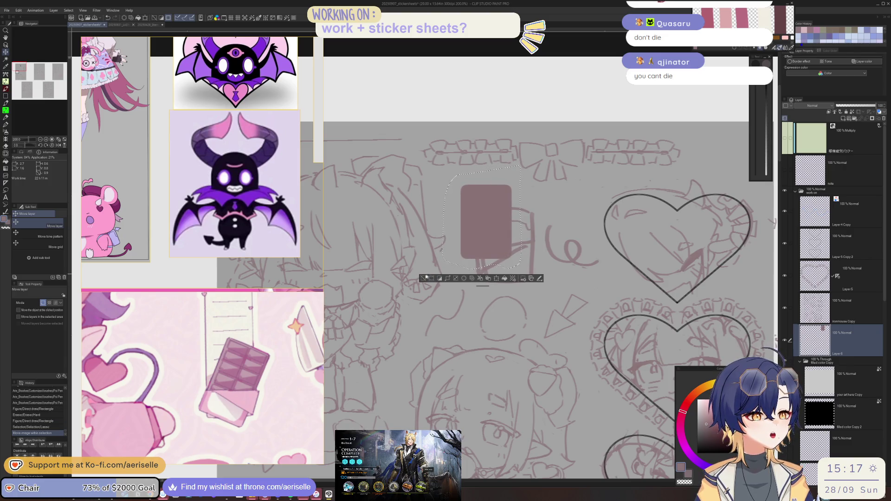
pyautogui.hotkey('ctrl', 'd')
pyautogui.press('o')
# Step: Desaturate the rectangle and set its luminosity to 51 in Hue/Saturation/Luminosity
pyautogui.press('m')
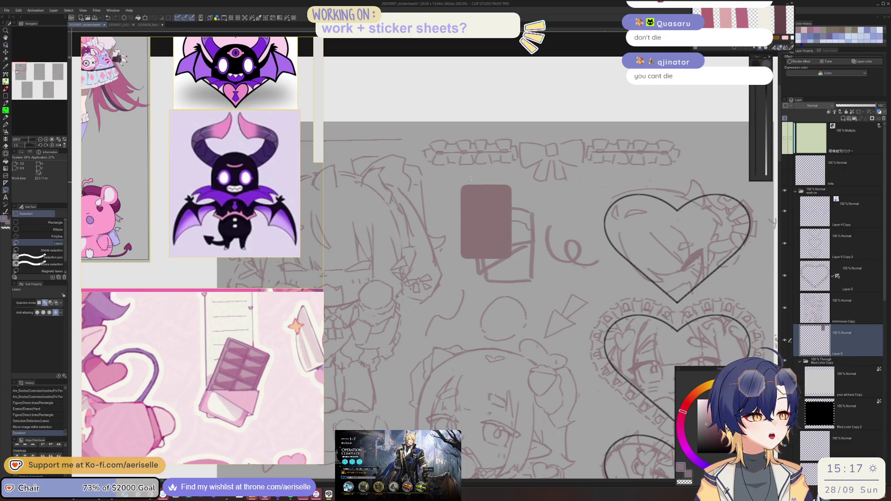
pyautogui.moveTo(518, 178); pyautogui.dragTo(515, 177)
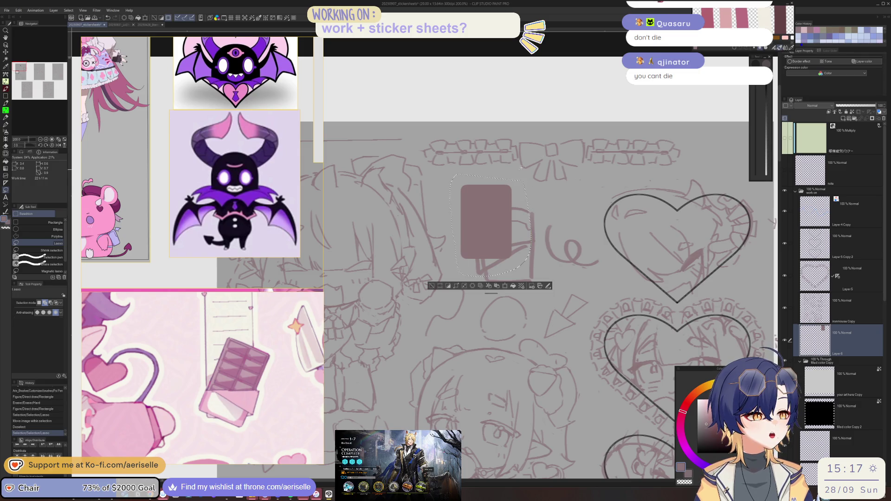
pyautogui.press('i')
pyautogui.hotkey('ctrl', 'u')
pyautogui.click(453, 382)
pyautogui.click(462, 399)
pyautogui.click(551, 399)
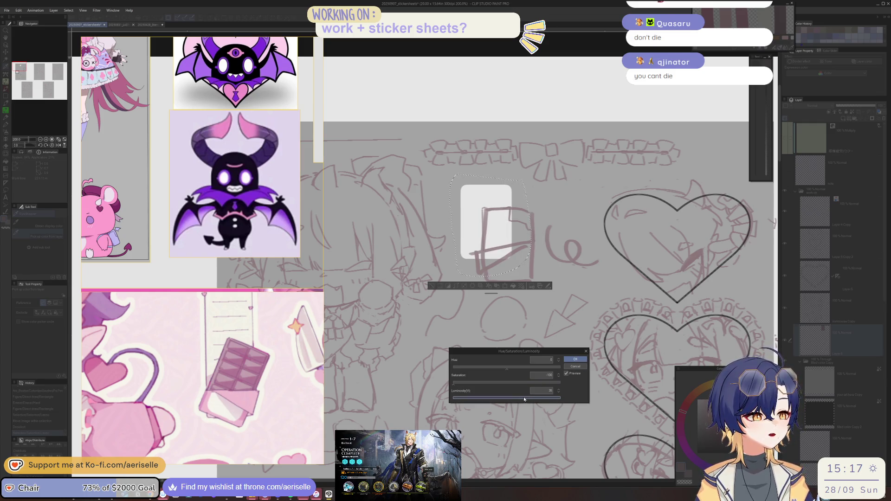
pyautogui.doubleClick(531, 393)
pyautogui.write('51')
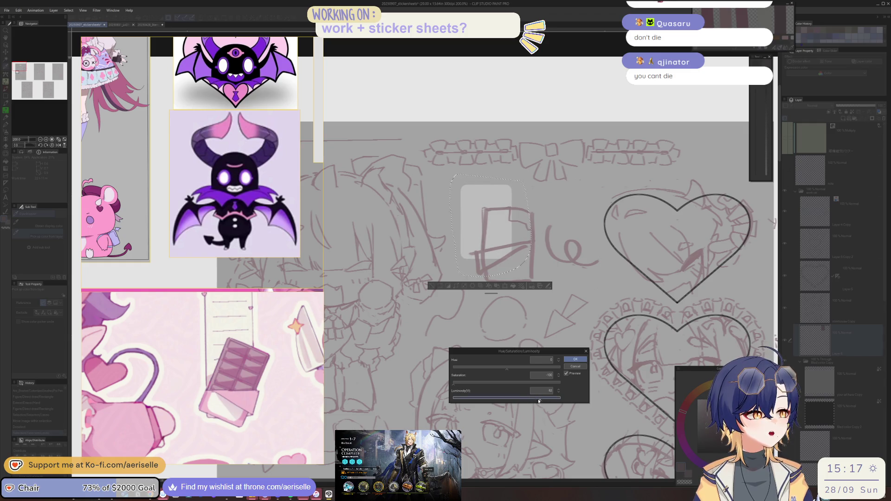
pyautogui.click(574, 359)
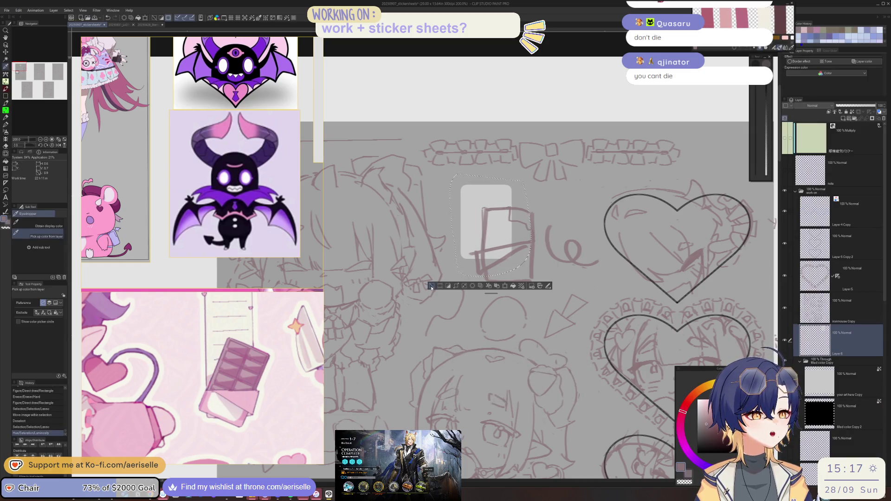
pyautogui.click(431, 286)
# Step: Lasso the box sketch, shift it up and left, and release the selection
pyautogui.press('m')
pyautogui.hotkey('alt', ']')
pyautogui.moveTo(487, 197)
pyautogui.mouseDown()
pyautogui.moveTo(467, 276)
pyautogui.moveTo(505, 291)
pyautogui.moveTo(542, 232)
pyautogui.moveTo(535, 238)
pyautogui.moveTo(513, 214)
pyautogui.mouseUp()
pyautogui.press('k')
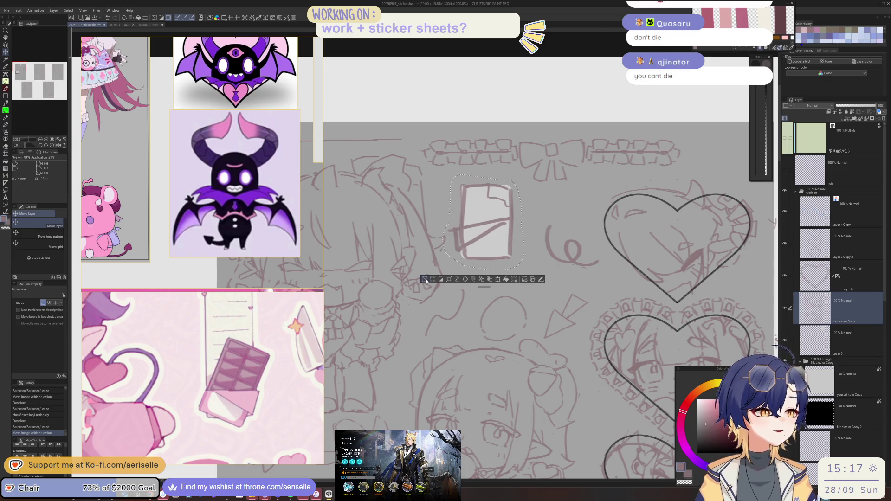
pyautogui.click(426, 281)
pyautogui.scroll(-3, 579, 219)
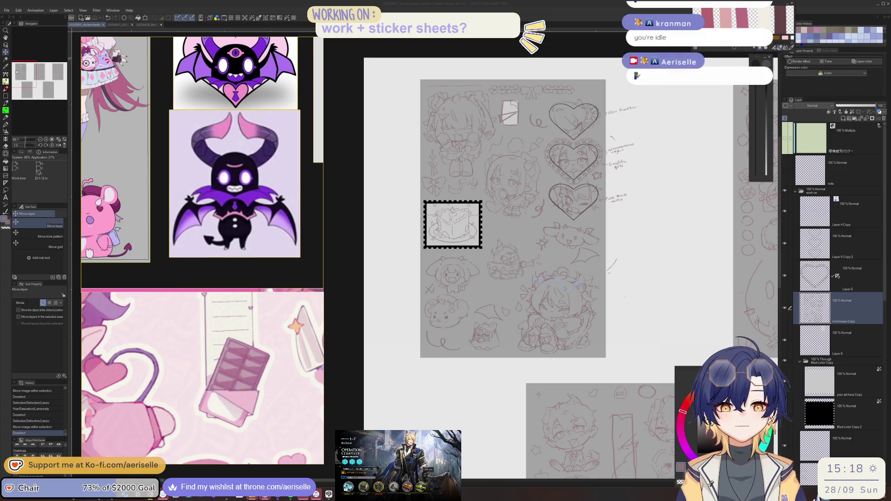
# Step: Switch to Arknights, dismiss the results screen and move the game window up
pyautogui.hotkey('alt', 'Tab')
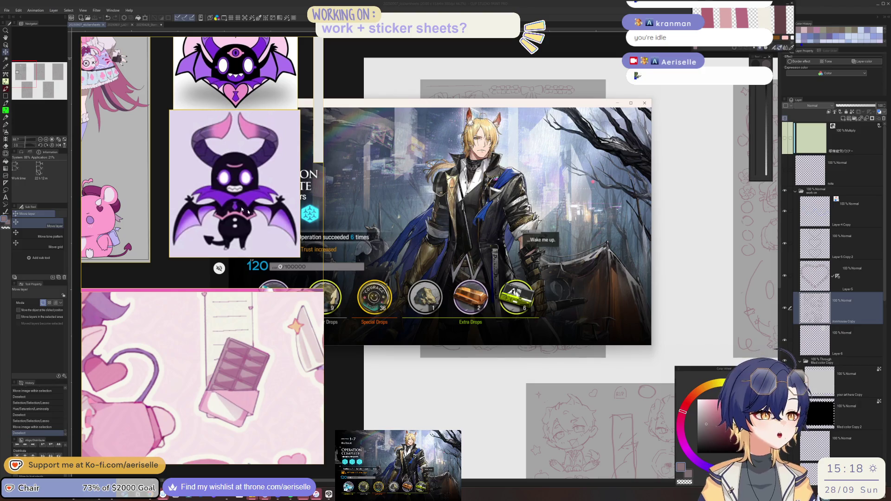
pyautogui.click(567, 226)
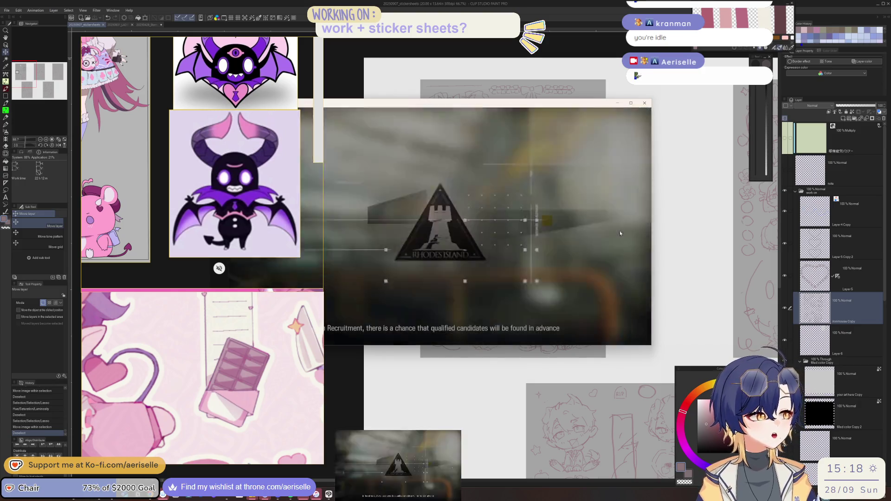
pyautogui.moveTo(559, 107); pyautogui.dragTo(647, 96)
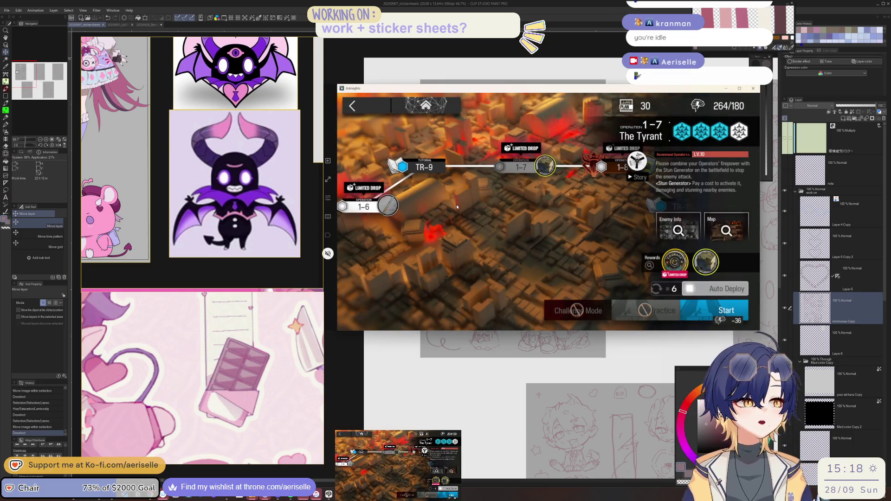
# Step: Start operation 1-7 The Tyrant with the current squad and return to Clip Studio
pyautogui.click(713, 310)
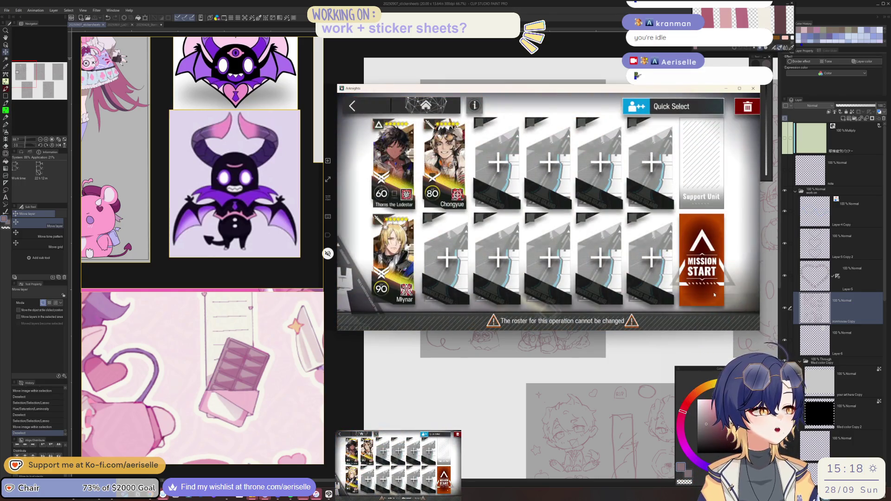
pyautogui.click(720, 308)
pyautogui.click(652, 294)
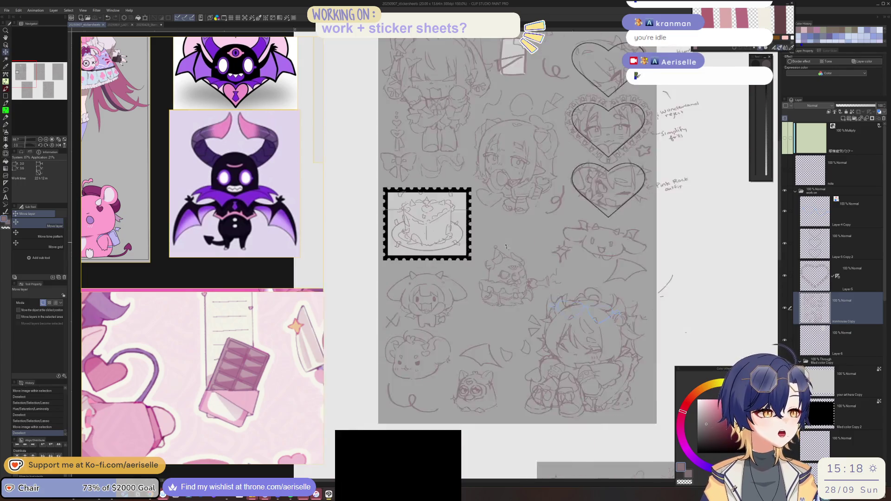
# Step: Redraw the creature's mouth line with the Poi Pen, undoing the first attempt and erasing stray lines
pyautogui.scroll(8, 488, 297)
pyautogui.press('p')
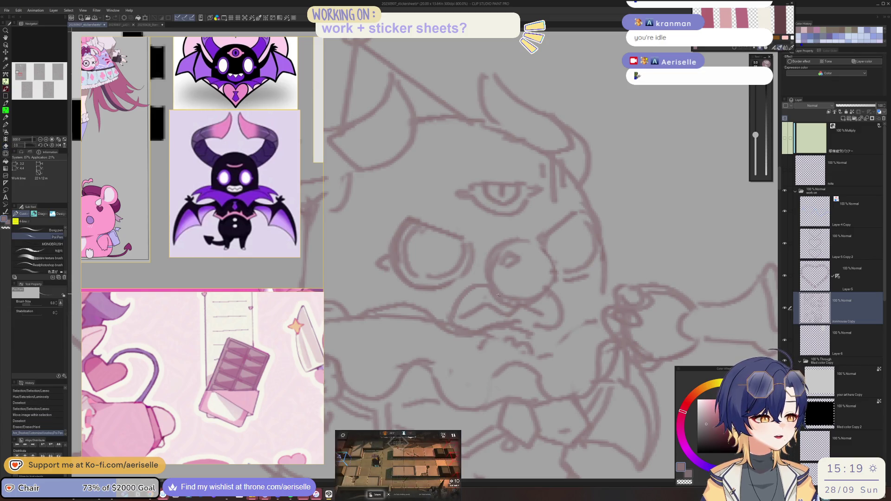
pyautogui.moveTo(478, 288)
pyautogui.mouseDown()
pyautogui.moveTo(459, 320)
pyautogui.moveTo(543, 308)
pyautogui.mouseUp()
pyautogui.press('e')
pyautogui.press('p')
pyautogui.moveTo(465, 323)
pyautogui.mouseDown()
pyautogui.moveTo(504, 304)
pyautogui.moveTo(549, 311)
pyautogui.mouseUp()
pyautogui.hotkey('ctrl', 'z')
pyautogui.press('e')
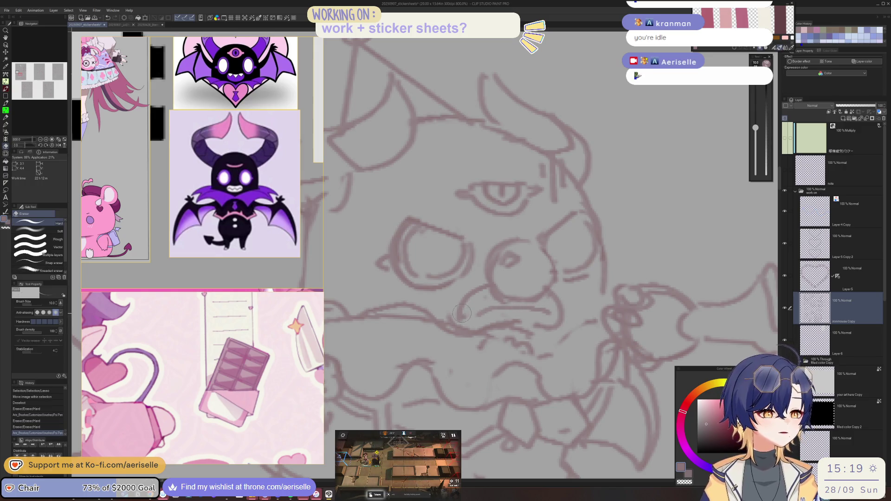
pyautogui.moveTo(478, 295); pyautogui.dragTo(487, 308)
pyautogui.moveTo(570, 300); pyautogui.dragTo(548, 332)
# Step: Add short finishing strokes at the corner of the creature's mouth
pyautogui.scroll(-5, 599, 342)
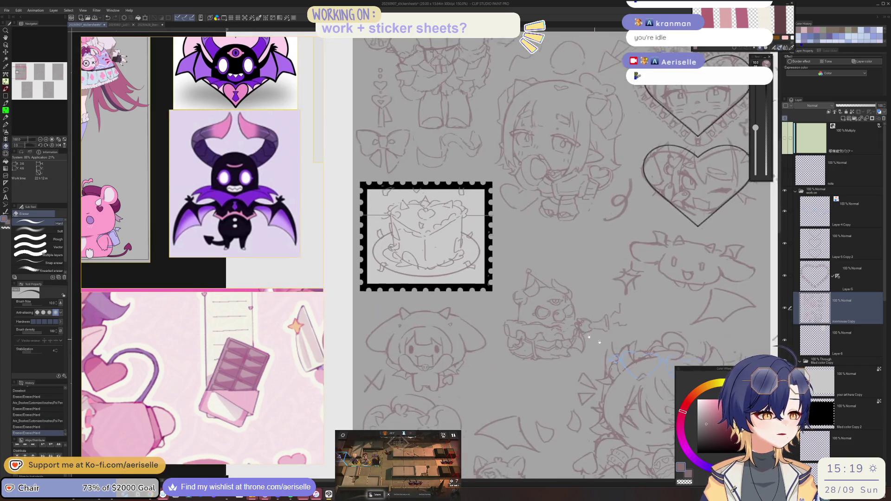
pyautogui.scroll(4, 599, 341)
pyautogui.press('p')
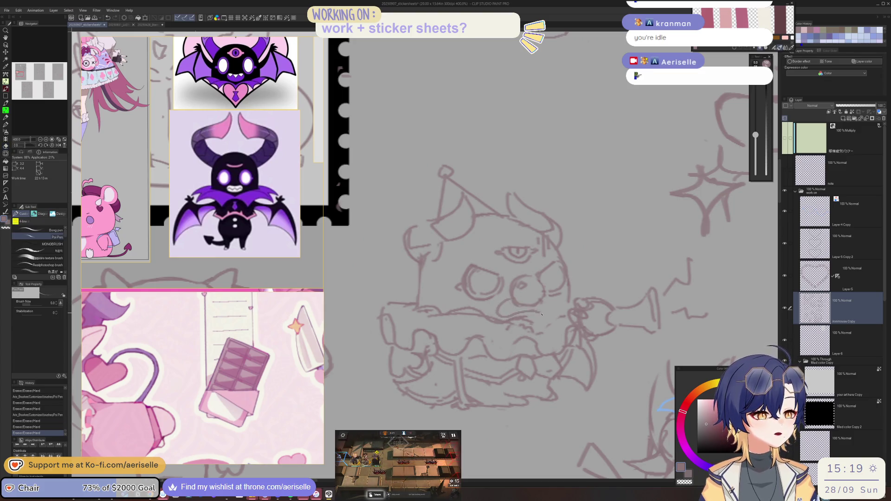
pyautogui.moveTo(549, 302)
pyautogui.mouseDown()
pyautogui.moveTo(527, 318)
pyautogui.moveTo(546, 317)
pyautogui.moveTo(530, 315)
pyautogui.mouseUp()
pyautogui.press('e')
pyautogui.press('p')
pyautogui.scroll(3, 541, 312)
pyautogui.press('e')
pyautogui.press('p')
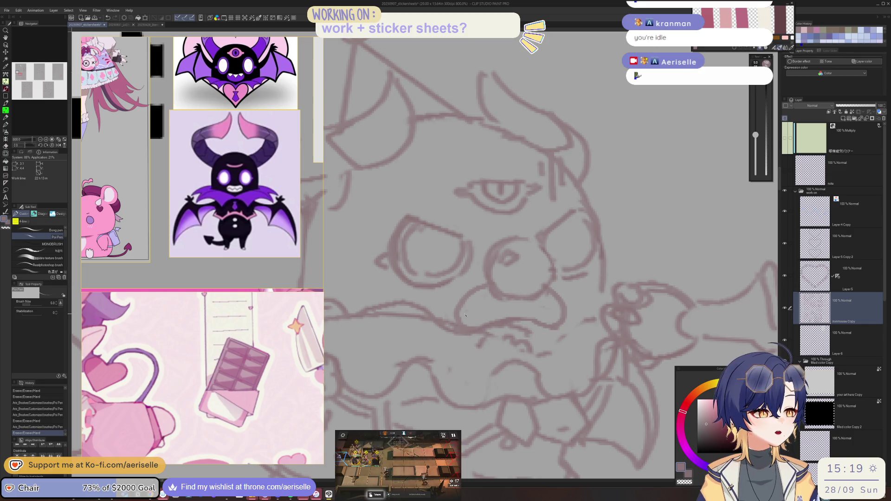
pyautogui.moveTo(552, 308); pyautogui.dragTo(557, 303)
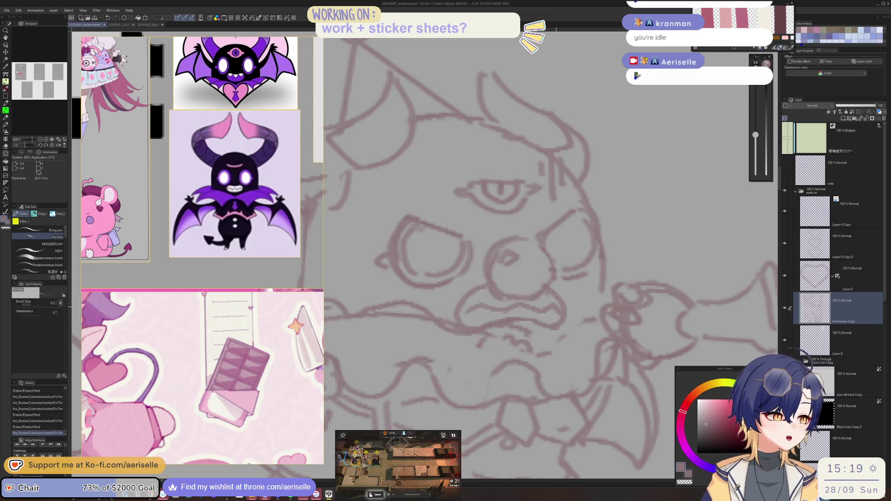
pyautogui.scroll(-4, 550, 278)
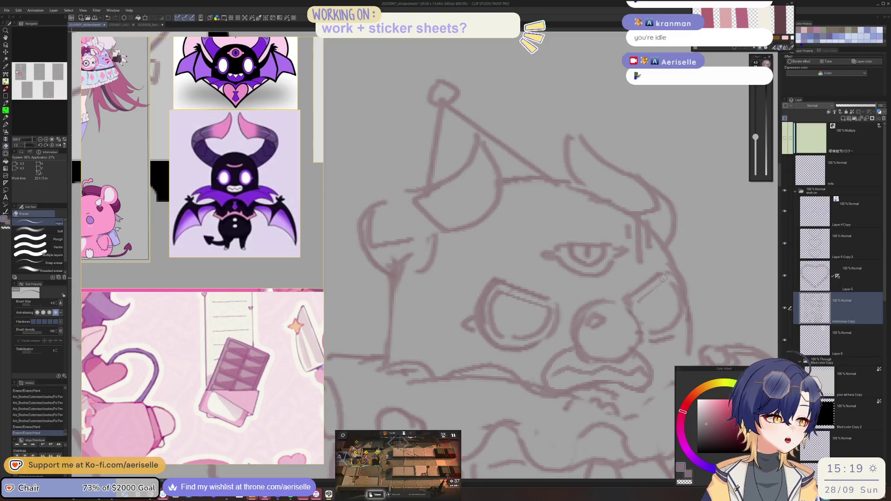
pyautogui.scroll(-4, 645, 292)
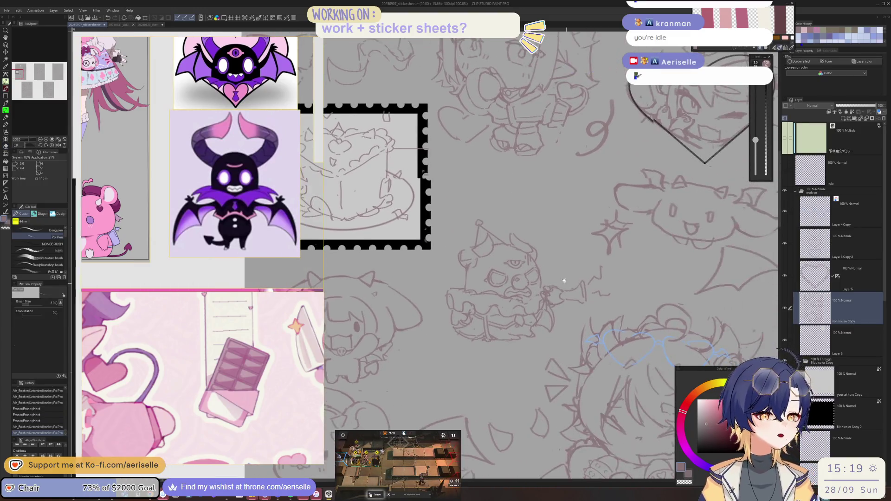
pyautogui.scroll(4, 498, 261)
# Step: Lasso the creature's eye and shift it down and to the right
pyautogui.press('m')
pyautogui.moveTo(566, 295)
pyautogui.mouseDown()
pyautogui.moveTo(597, 278)
pyautogui.moveTo(588, 252)
pyautogui.mouseUp()
pyautogui.press('k')
pyautogui.moveTo(547, 272); pyautogui.dragTo(550, 282)
pyautogui.hotkey('ctrl', 'd')
# Step: Redraw small strokes around the repositioned eye
pyautogui.scroll(-5, 598, 287)
pyautogui.scroll(3, 501, 243)
pyautogui.press('e')
pyautogui.press('p')
pyautogui.moveTo(492, 258)
pyautogui.mouseDown()
pyautogui.moveTo(499, 251)
pyautogui.moveTo(505, 258)
pyautogui.moveTo(499, 268)
pyautogui.moveTo(505, 260)
pyautogui.mouseUp()
# Step: Redraw the horn outline, erasing and touching up its lines
pyautogui.press('e')
pyautogui.press('p')
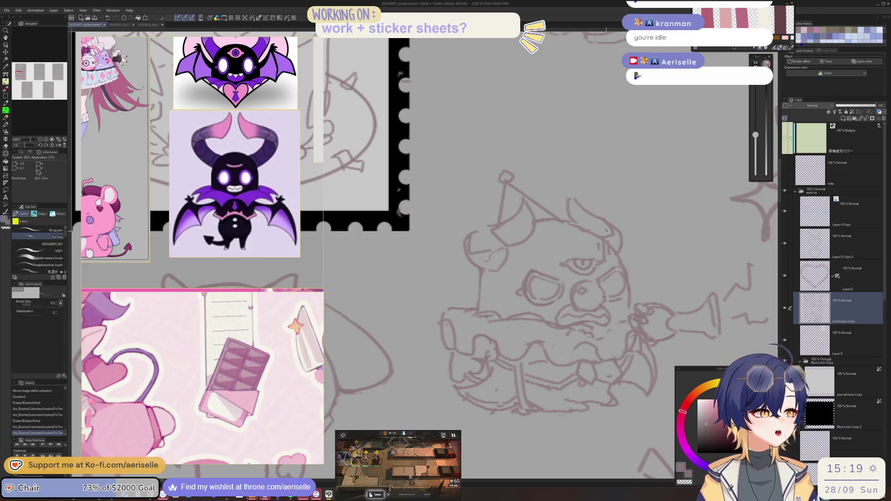
pyautogui.moveTo(574, 197); pyautogui.dragTo(575, 218)
pyautogui.press('e')
pyautogui.moveTo(571, 204)
pyautogui.mouseDown()
pyautogui.moveTo(579, 218)
pyautogui.moveTo(592, 212)
pyautogui.mouseUp()
pyautogui.press('p')
pyautogui.press('e')
pyautogui.press('p')
pyautogui.moveTo(589, 213); pyautogui.dragTo(595, 211)
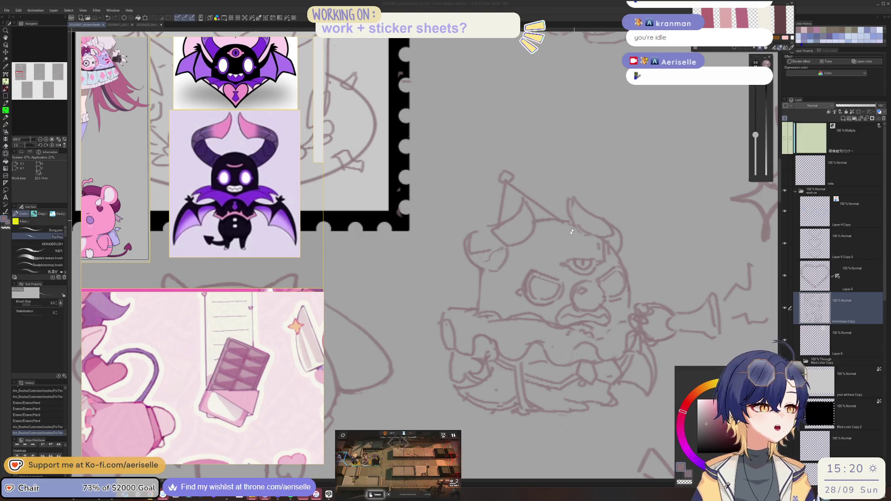
# Step: Draw a single short Poi Pen stroke on the one-eyed creature
pyautogui.moveTo(518, 395)
pyautogui.mouseDown()
pyautogui.moveTo(530, 388)
pyautogui.moveTo(427, 277)
pyautogui.moveTo(443, 293)
pyautogui.mouseUp()
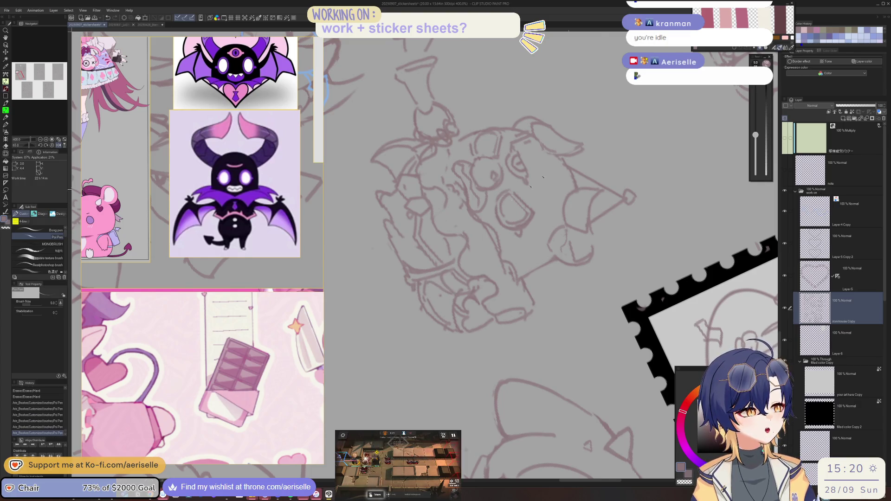
# Step: Reset the canvas rotation, then check the sketch flipped horizontally while adding strokes to the lower body
pyautogui.hotkey('ctrl', '@')
pyautogui.press('e')
pyautogui.moveTo(465, 276)
pyautogui.mouseDown()
pyautogui.moveTo(457, 321)
pyautogui.moveTo(470, 327)
pyautogui.mouseUp()
pyautogui.press('p')
pyautogui.press('e')
pyautogui.press('p')
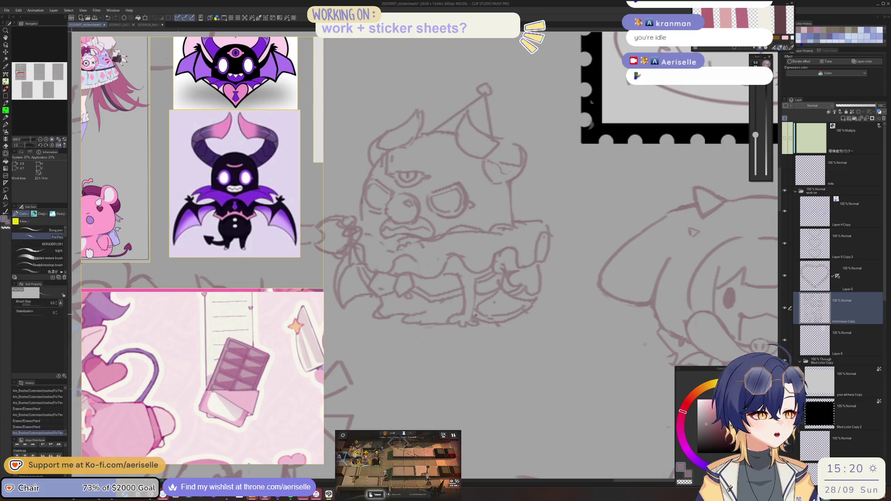
pyautogui.press('h')
pyautogui.moveTo(489, 281); pyautogui.dragTo(492, 285)
pyautogui.press('h')
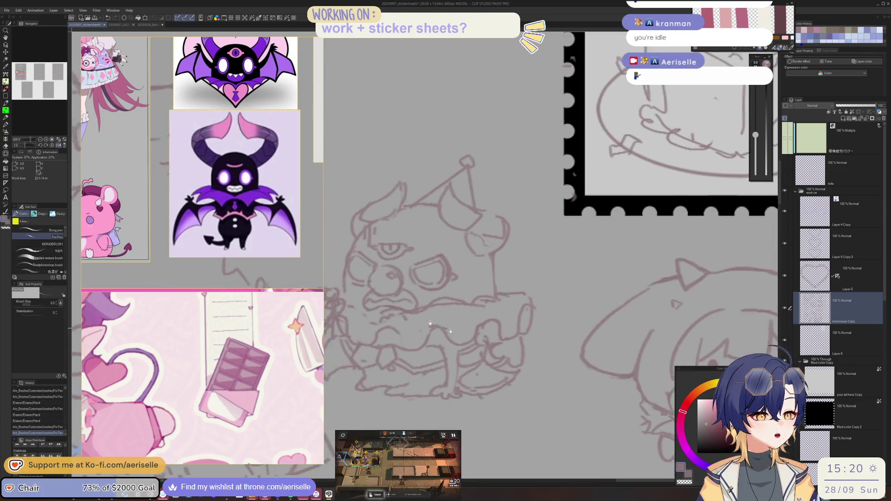
pyautogui.moveTo(426, 309)
pyautogui.mouseDown()
pyautogui.moveTo(417, 319)
pyautogui.moveTo(427, 323)
pyautogui.mouseUp()
# Step: Erase stray lines along the creature's lower body and add a short replacement line
pyautogui.press('e')
pyautogui.press('p')
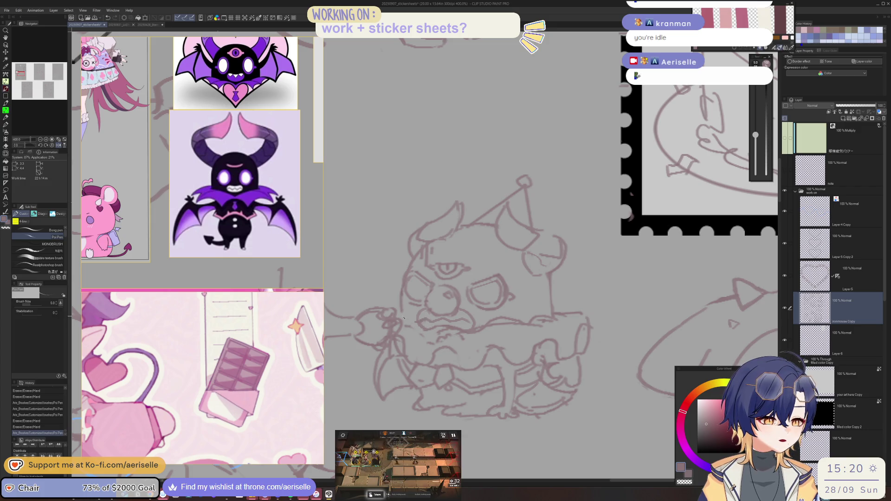
pyautogui.press('e')
pyautogui.moveTo(395, 319)
pyautogui.mouseDown()
pyautogui.moveTo(380, 307)
pyautogui.moveTo(396, 314)
pyautogui.moveTo(392, 325)
pyautogui.moveTo(379, 322)
pyautogui.moveTo(392, 331)
pyautogui.mouseUp()
pyautogui.press('p')
pyautogui.press('e')
pyautogui.press('p')
pyautogui.press('e')
pyautogui.scroll(-2, 392, 331)
pyautogui.moveTo(415, 244)
pyautogui.mouseDown()
pyautogui.moveTo(485, 244)
pyautogui.moveTo(505, 294)
pyautogui.moveTo(530, 280)
pyautogui.moveTo(525, 300)
pyautogui.moveTo(536, 309)
pyautogui.mouseUp()
pyautogui.scroll(2, 556, 291)
pyautogui.press('p')
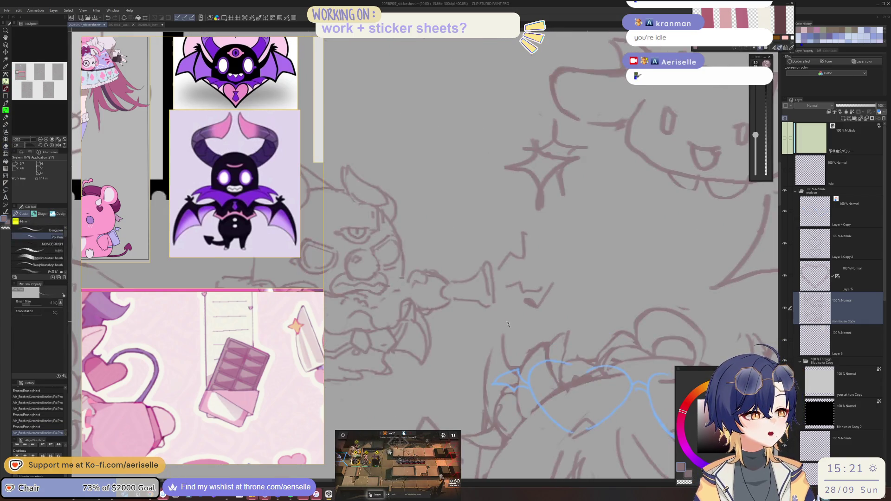
pyautogui.moveTo(511, 342); pyautogui.dragTo(516, 345)
# Step: Lasso and move a small sketch, then move the small star down and to the left
pyautogui.scroll(-4, 538, 325)
pyautogui.press('m')
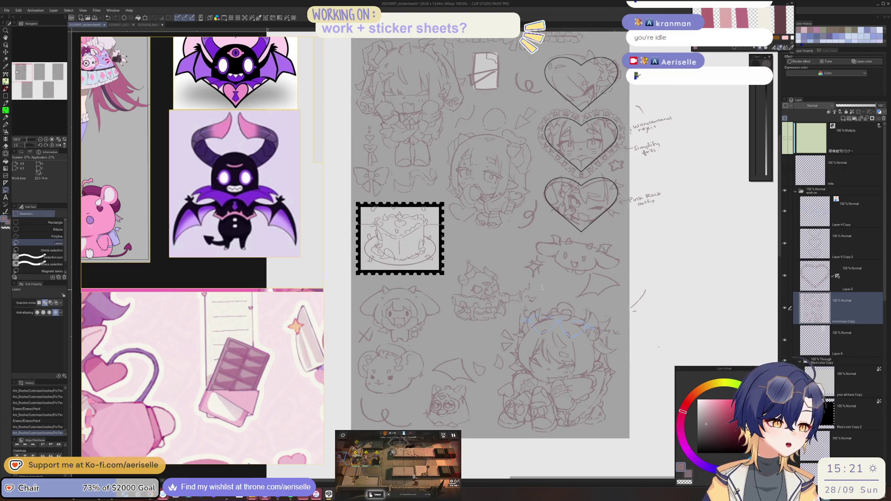
pyautogui.moveTo(448, 285)
pyautogui.mouseDown()
pyautogui.moveTo(450, 333)
pyautogui.moveTo(540, 299)
pyautogui.moveTo(493, 285)
pyautogui.moveTo(479, 303)
pyautogui.mouseUp()
pyautogui.press('k')
pyautogui.click(427, 343)
pyautogui.press('m')
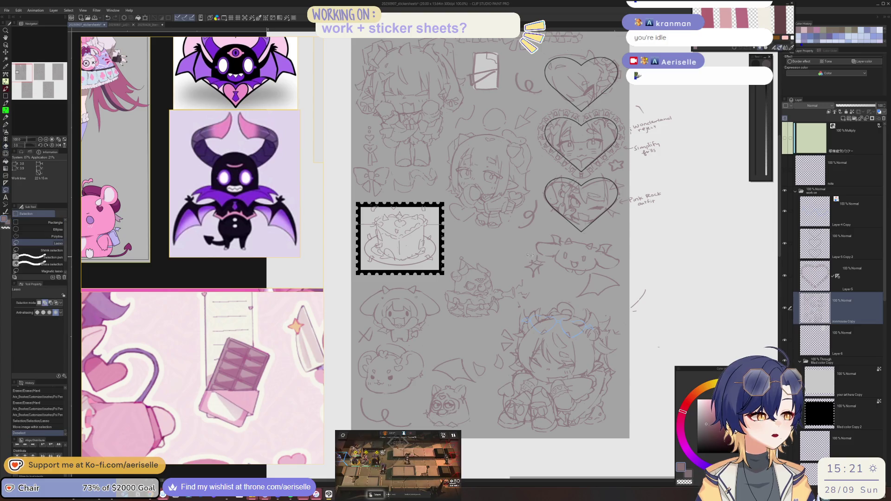
pyautogui.moveTo(548, 256)
pyautogui.mouseDown()
pyautogui.moveTo(531, 256)
pyautogui.moveTo(430, 336)
pyautogui.mouseUp()
pyautogui.press('k')
pyautogui.hotkey('ctrl', 'd')
# Step: Lasso the one-eyed monster sketch, move it higher, and bring the whole sheet into view
pyautogui.press('m')
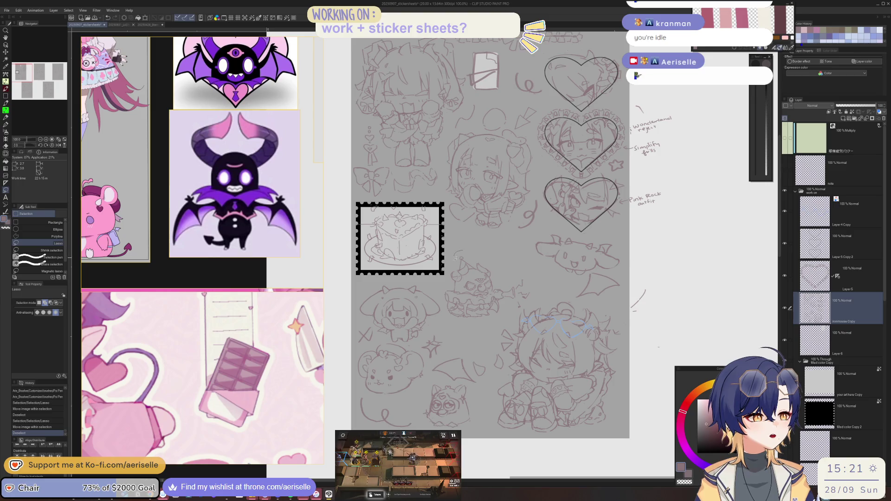
pyautogui.moveTo(501, 314)
pyautogui.mouseDown()
pyautogui.moveTo(549, 293)
pyautogui.moveTo(479, 301)
pyautogui.moveTo(482, 291)
pyautogui.mouseUp()
pyautogui.press('k')
pyautogui.click(440, 306)
pyautogui.scroll(-4, 503, 296)
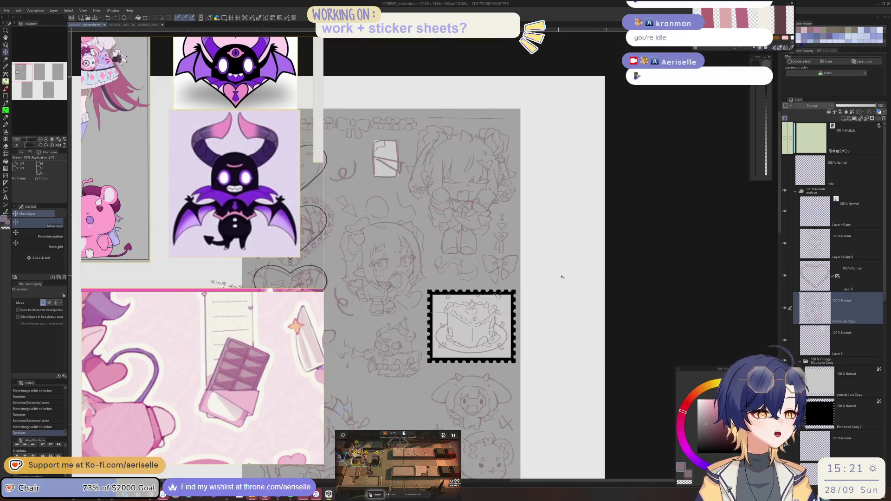
pyautogui.scroll(1, 503, 295)
pyautogui.moveTo(406, 263); pyautogui.dragTo(511, 232)
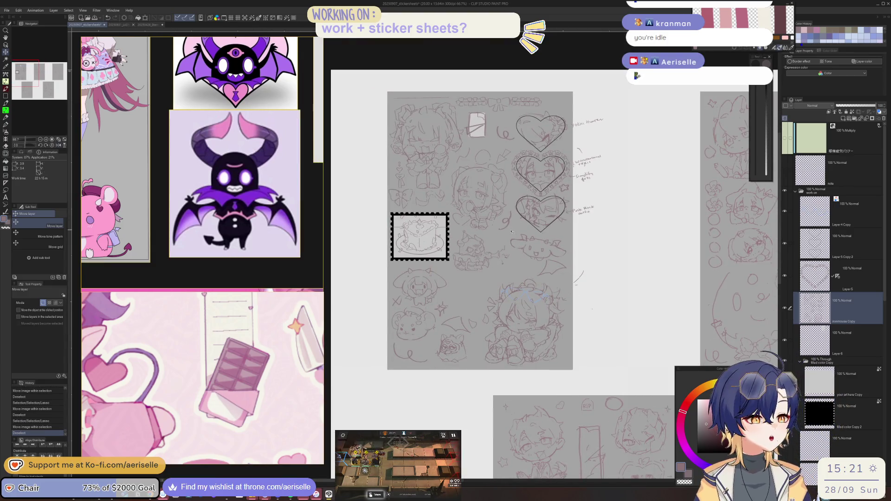
# Step: In the hearts area, erase the old circle sketch and redraw it below the swirl
pyautogui.scroll(3, 514, 206)
pyautogui.press('p')
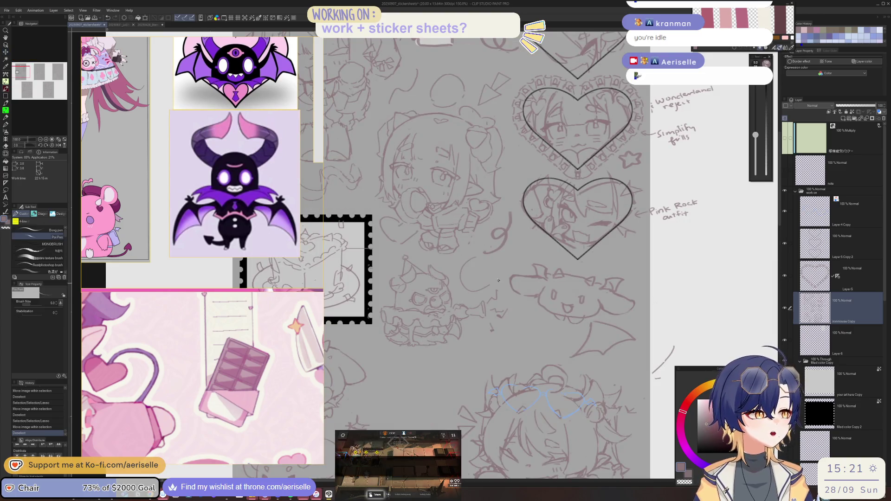
pyautogui.moveTo(515, 205); pyautogui.dragTo(580, 353)
pyautogui.press('e')
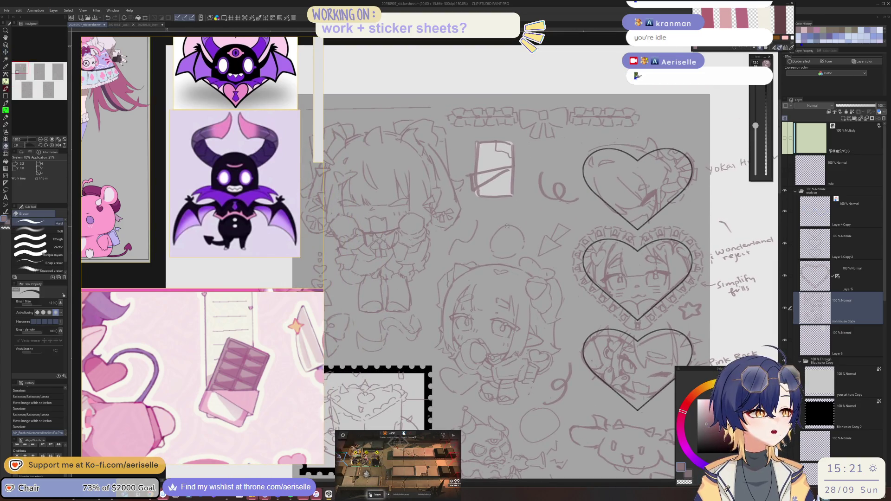
pyautogui.moveTo(502, 227); pyautogui.dragTo(510, 244)
pyautogui.press('p')
pyautogui.moveTo(513, 208); pyautogui.dragTo(514, 209)
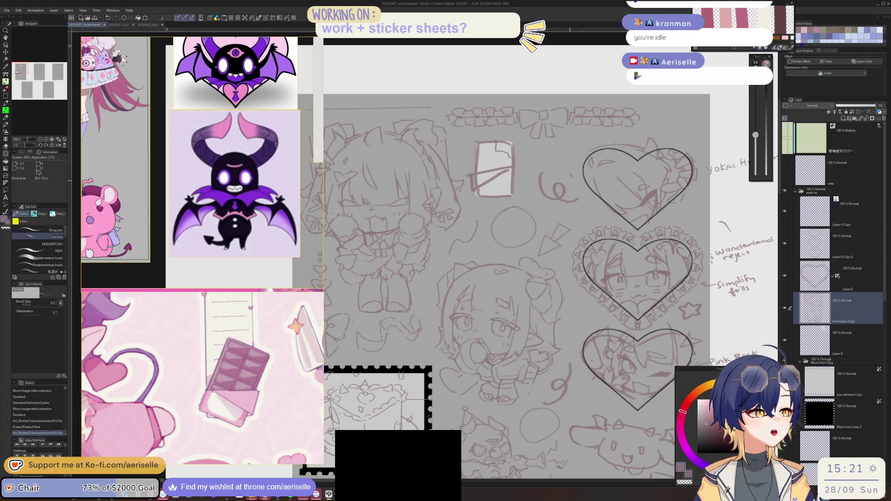
pyautogui.moveTo(564, 171); pyautogui.dragTo(527, 198)
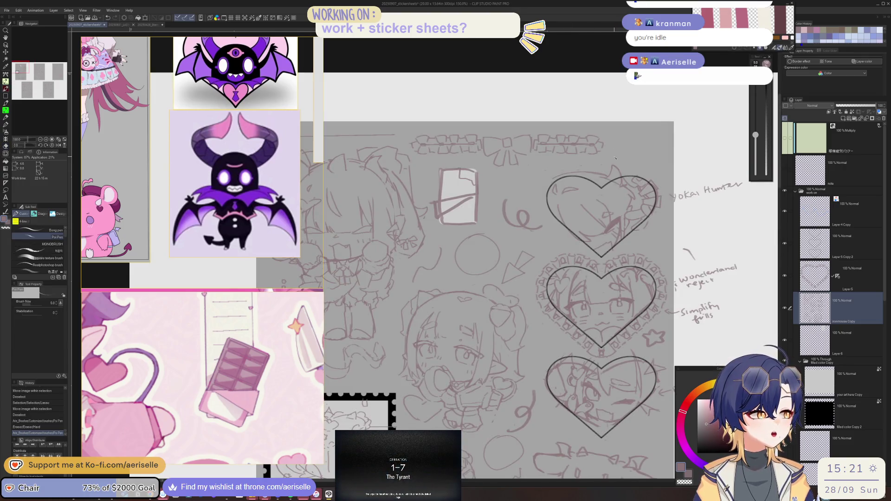
# Step: Undo the last stroke beside the upper heart and select the glasses sketch layer
pyautogui.hotkey('ctrl', 'z')
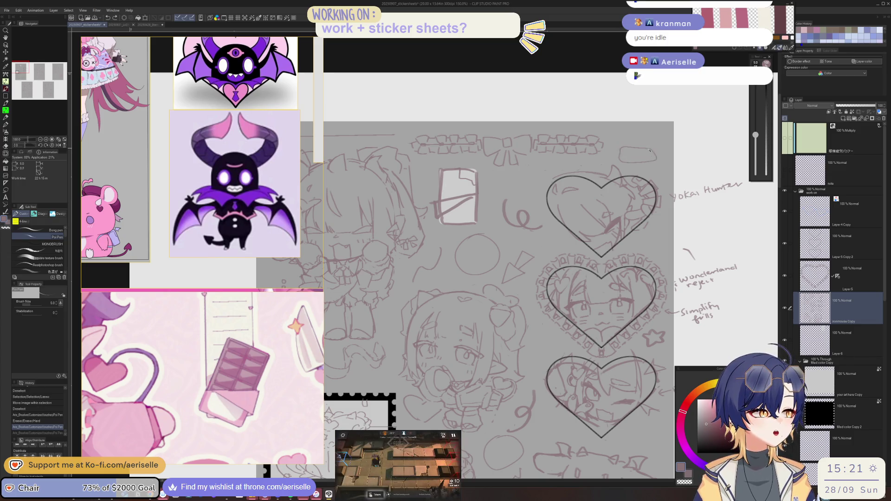
pyautogui.scroll(-5, 650, 149)
pyautogui.scroll(8, 525, 176)
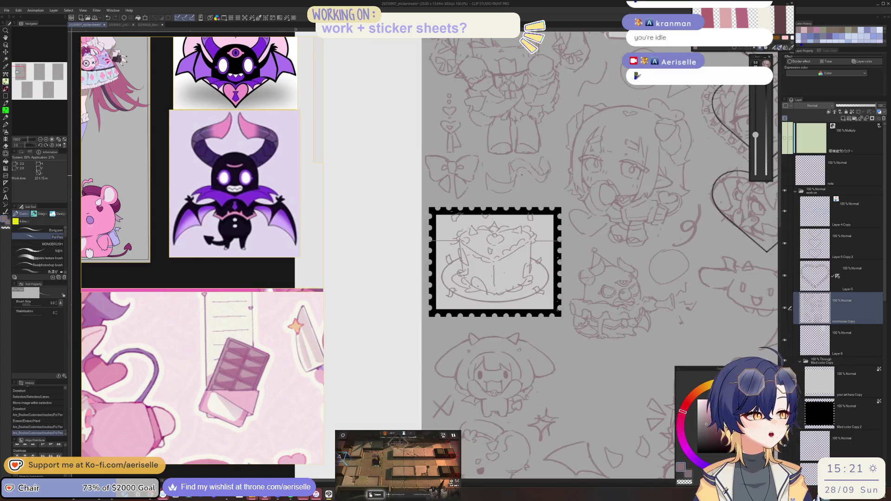
pyautogui.scroll(-5, 527, 198)
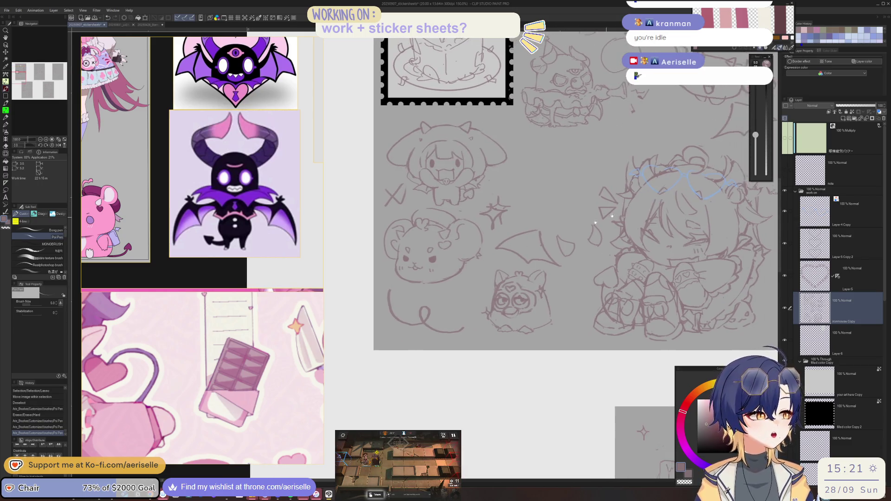
pyautogui.scroll(2, 552, 250)
pyautogui.hscroll(3, 552, 250)
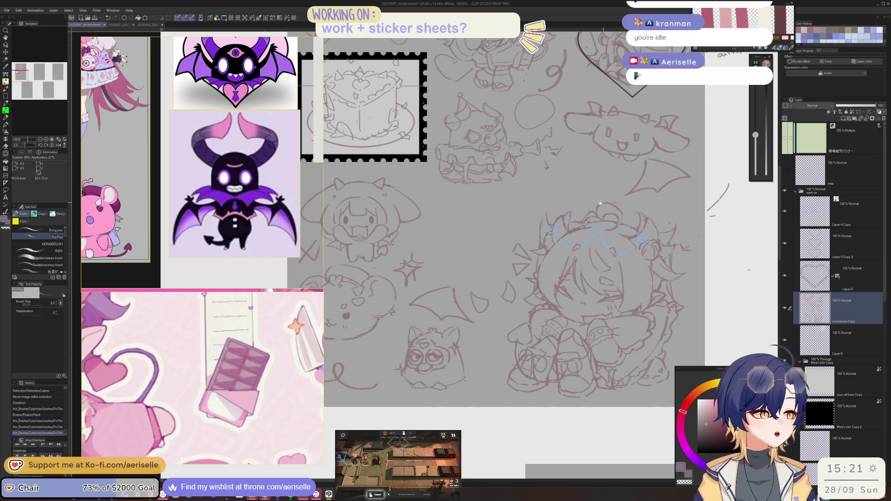
pyautogui.keyDown('ctrl'); pyautogui.scroll(2, 604, 239); pyautogui.keyUp('ctrl')
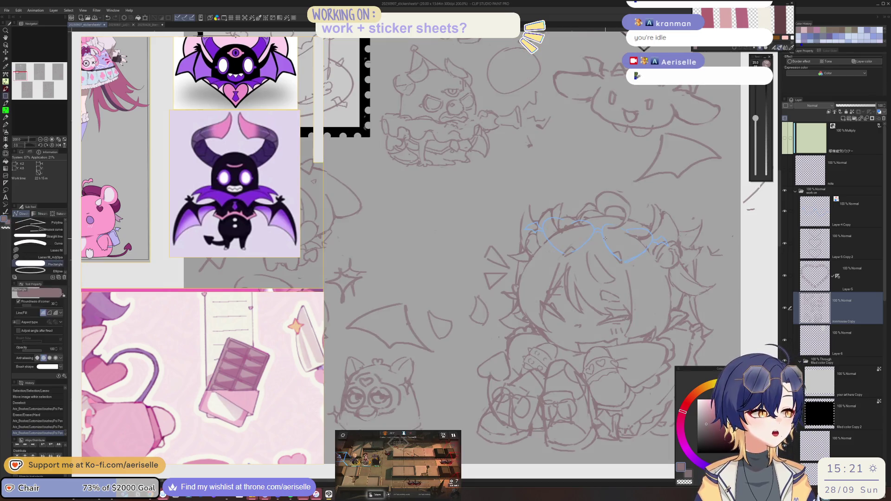
pyautogui.keyDown('ctrl'); pyautogui.click(604, 239); pyautogui.keyUp('ctrl')
# Step: Lasso the chibi's blue glasses and rotate them -2° with Scale/Rotate
pyautogui.moveTo(671, 249); pyautogui.dragTo(654, 261)
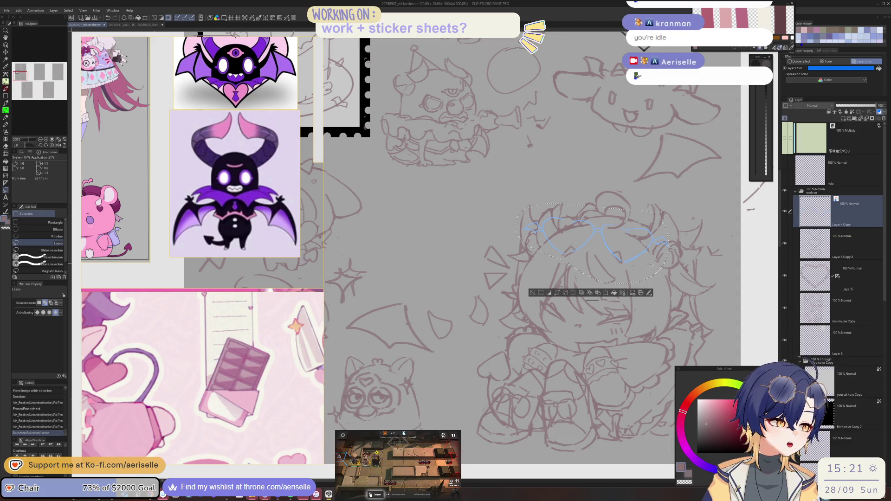
pyautogui.click(606, 293)
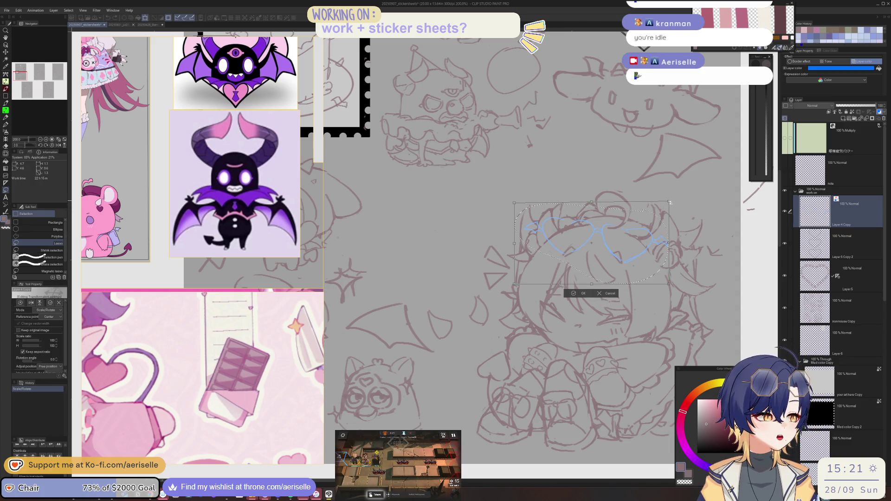
pyautogui.moveTo(669, 199); pyautogui.dragTo(668, 199)
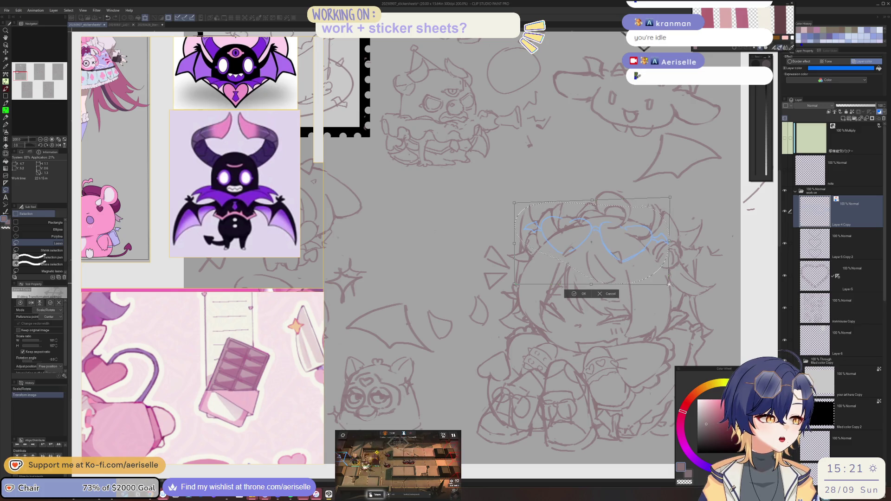
pyautogui.click(588, 297)
pyautogui.click(585, 296)
pyautogui.hotkey('ctrl', 'd')
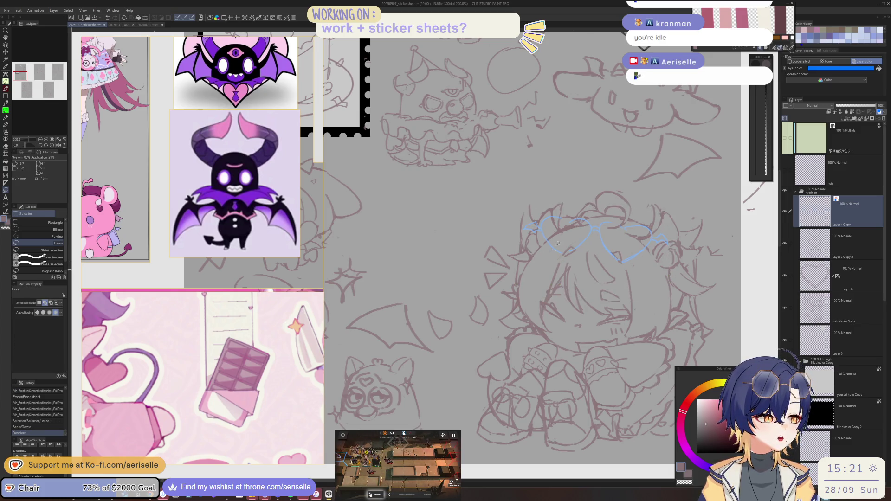
# Step: Set the glasses layer colour to dark purple 23006D
pyautogui.click(846, 70)
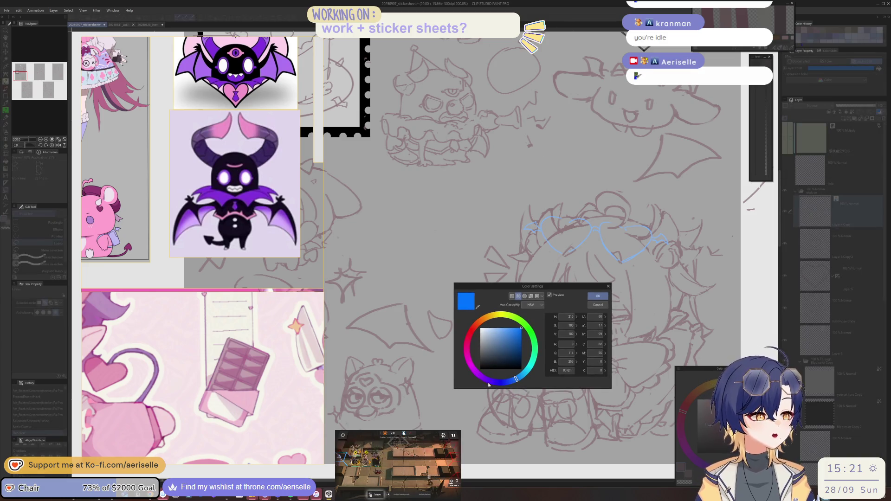
pyautogui.click(489, 384)
pyautogui.click(521, 351)
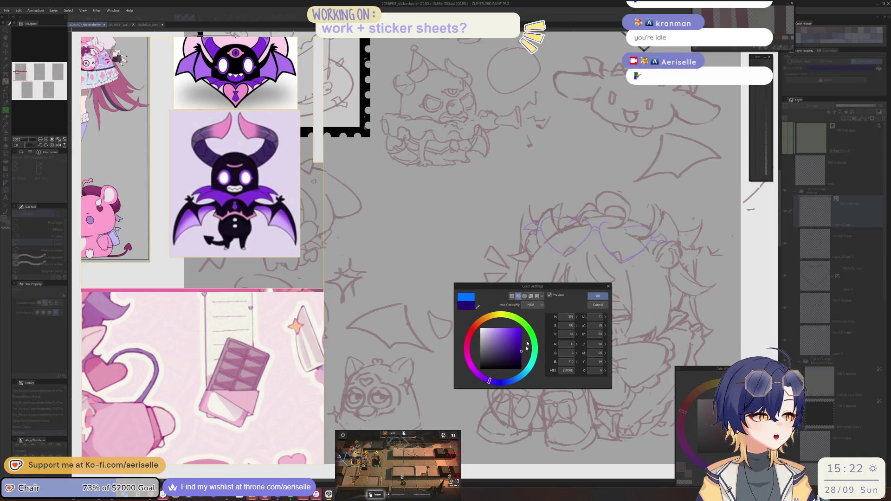
pyautogui.click(588, 296)
pyautogui.scroll(-3, 592, 241)
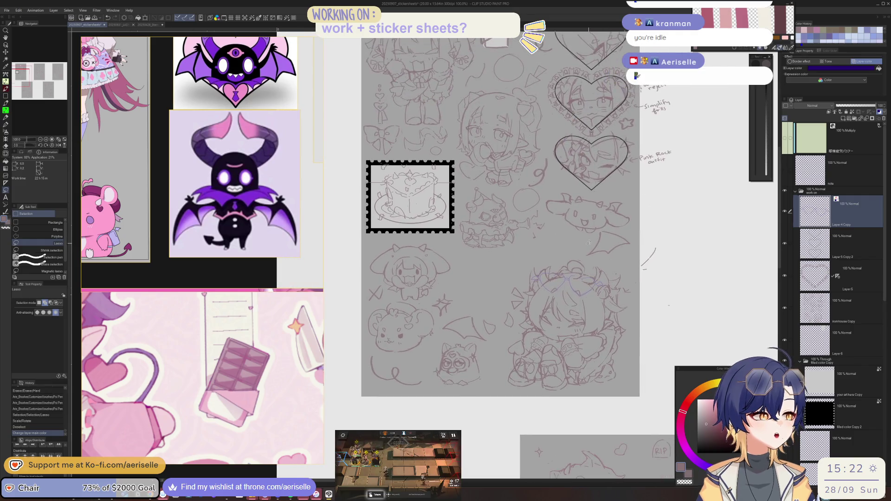
# Step: Erase the stray ellipse near the one-eyed creature on the ironmouse Copy layer
pyautogui.moveTo(603, 131)
pyautogui.mouseDown()
pyautogui.moveTo(544, 218)
pyautogui.moveTo(544, 252)
pyautogui.mouseUp()
pyautogui.hotkey('ctrl', 'd')
pyautogui.scroll(5, 513, 269)
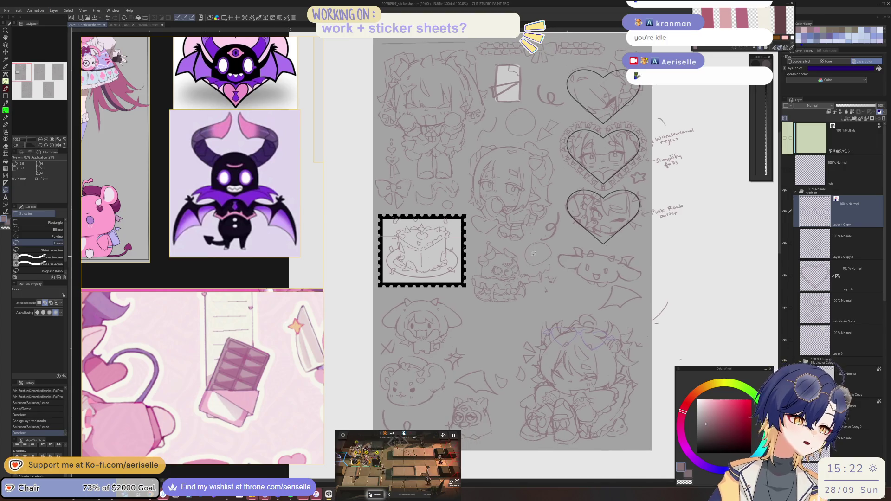
pyautogui.press('u')
pyautogui.press('e')
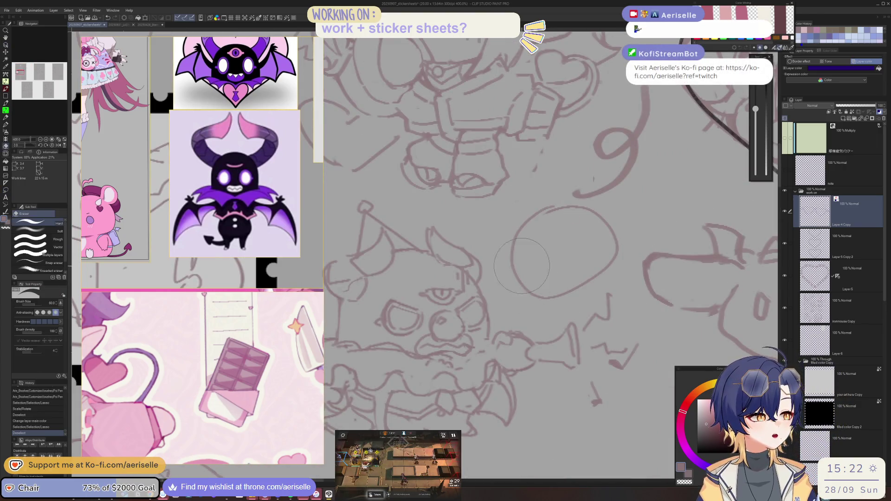
pyautogui.moveTo(550, 269); pyautogui.dragTo(596, 239)
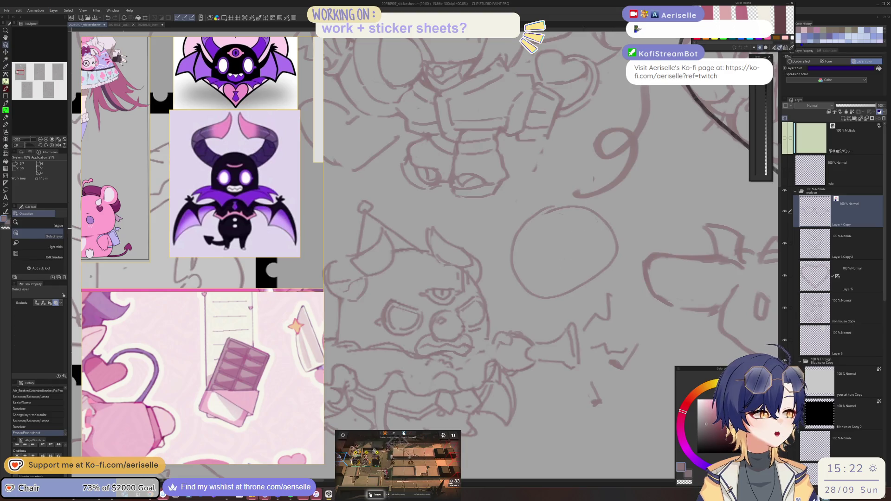
pyautogui.moveTo(543, 244); pyautogui.dragTo(521, 262)
pyautogui.press('u')
pyautogui.press('o')
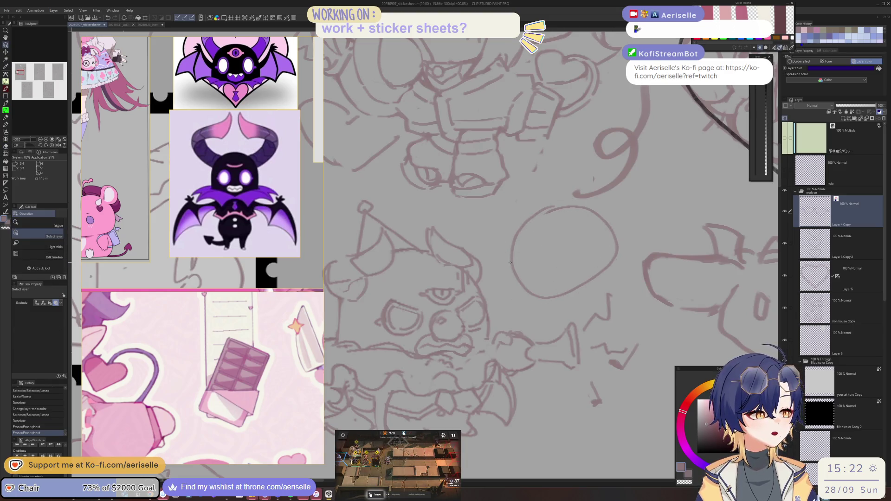
pyautogui.click(513, 261)
pyautogui.press('e')
pyautogui.moveTo(510, 253)
pyautogui.mouseDown()
pyautogui.moveTo(564, 239)
pyautogui.moveTo(603, 242)
pyautogui.mouseUp()
pyautogui.scroll(-2, 603, 239)
pyautogui.scroll(-5, 614, 230)
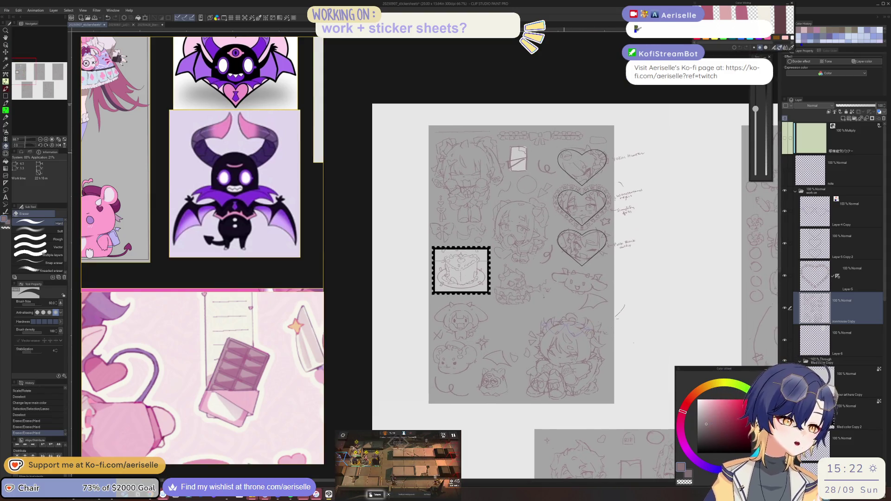
pyautogui.scroll(5, 548, 203)
# Step: Sketch new Poi Pen strokes along the circle's top and around its inside
pyautogui.press('p')
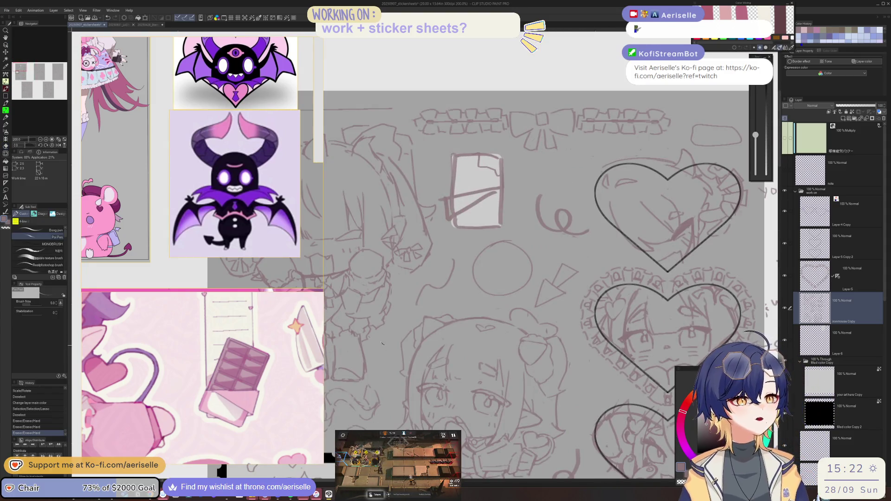
pyautogui.scroll(-2, 271, 284)
pyautogui.moveTo(271, 284); pyautogui.dragTo(278, 285)
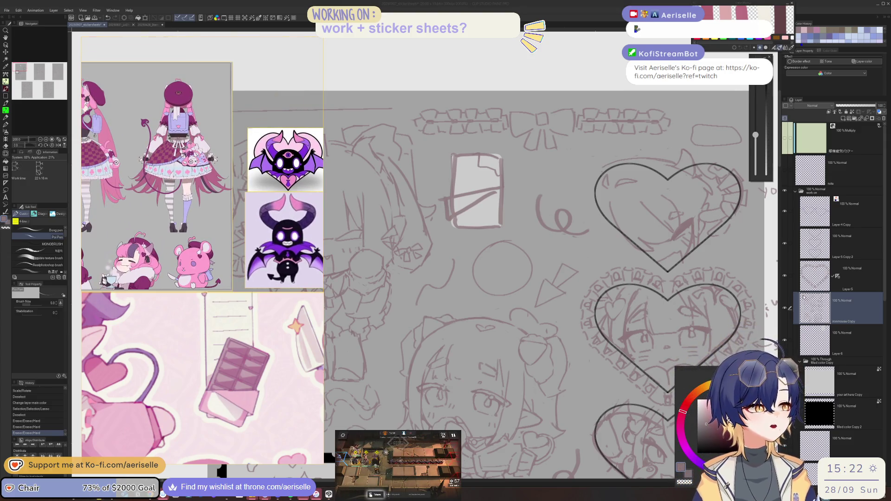
pyautogui.moveTo(503, 241); pyautogui.dragTo(511, 241)
pyautogui.scroll(4, 513, 251)
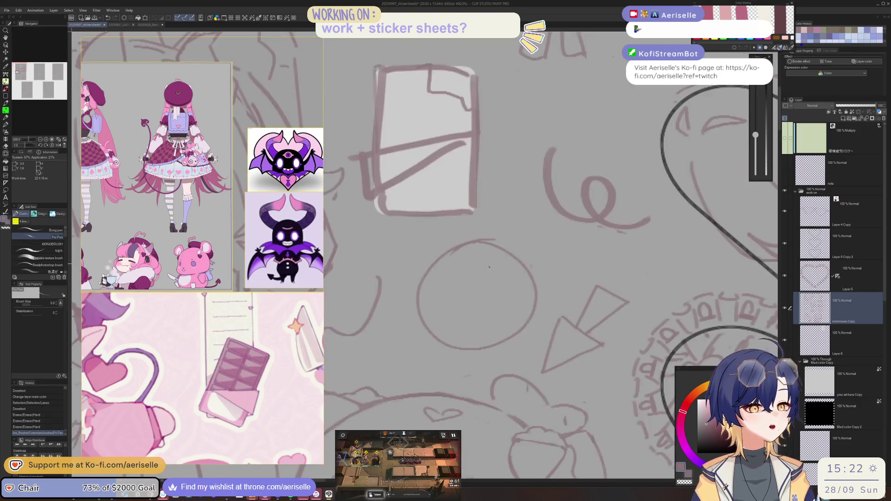
pyautogui.scroll(3, 199, 195)
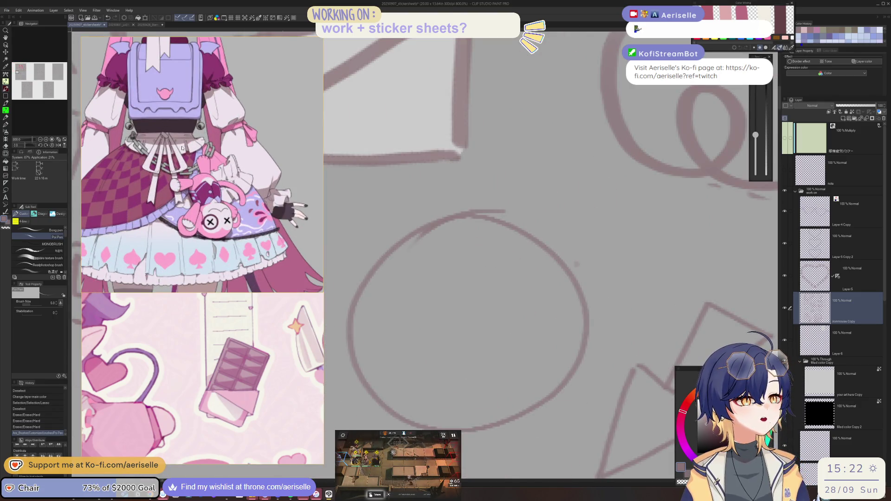
pyautogui.scroll(-2, 503, 248)
pyautogui.moveTo(437, 247); pyautogui.dragTo(495, 319)
pyautogui.moveTo(525, 260); pyautogui.dragTo(438, 241)
pyautogui.moveTo(520, 290)
pyautogui.mouseDown()
pyautogui.moveTo(436, 232)
pyautogui.moveTo(434, 260)
pyautogui.moveTo(483, 302)
pyautogui.moveTo(442, 317)
pyautogui.moveTo(491, 246)
pyautogui.moveTo(445, 325)
pyautogui.moveTo(520, 260)
pyautogui.moveTo(509, 280)
pyautogui.mouseUp()
# Step: Redraw the circle's left and lower edges and add a small horn above it
pyautogui.press('e')
pyautogui.press('p')
pyautogui.moveTo(422, 243); pyautogui.dragTo(414, 287)
pyautogui.moveTo(500, 237); pyautogui.dragTo(517, 253)
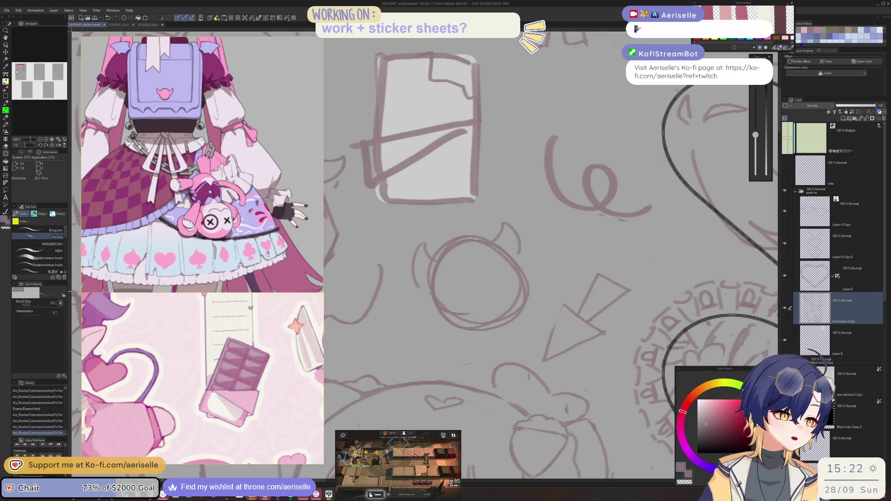
pyautogui.moveTo(457, 327); pyautogui.dragTo(431, 299)
pyautogui.press('e')
pyautogui.moveTo(534, 278)
pyautogui.mouseDown()
pyautogui.moveTo(492, 329)
pyautogui.moveTo(525, 276)
pyautogui.moveTo(486, 326)
pyautogui.mouseUp()
pyautogui.press('p')
pyautogui.hotkey('ctrl', 'z')
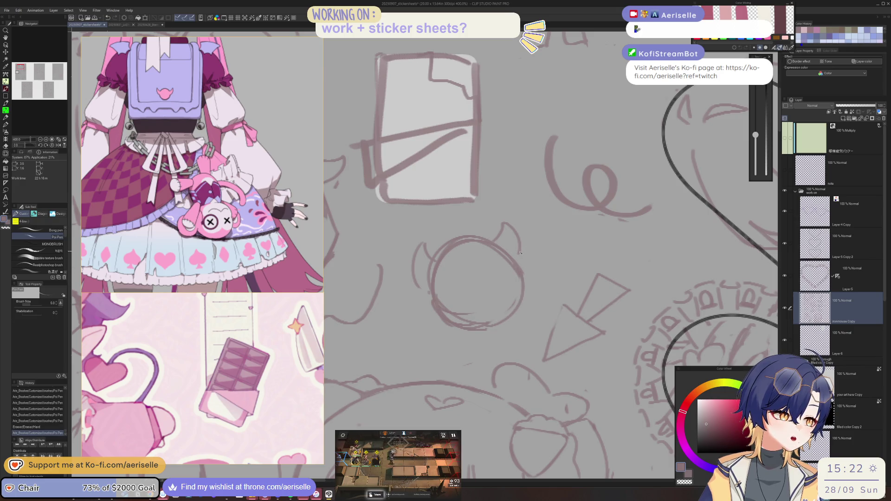
pyautogui.scroll(-10, 521, 252)
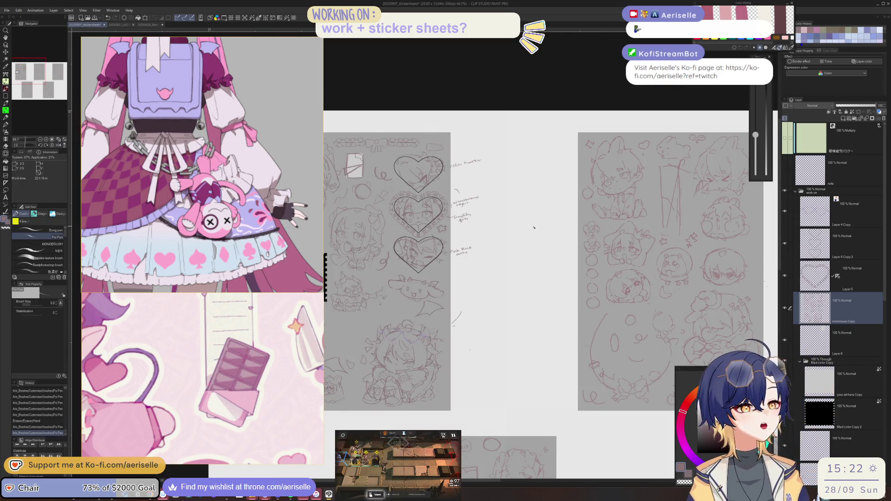
pyautogui.moveTo(534, 228); pyautogui.dragTo(631, 193)
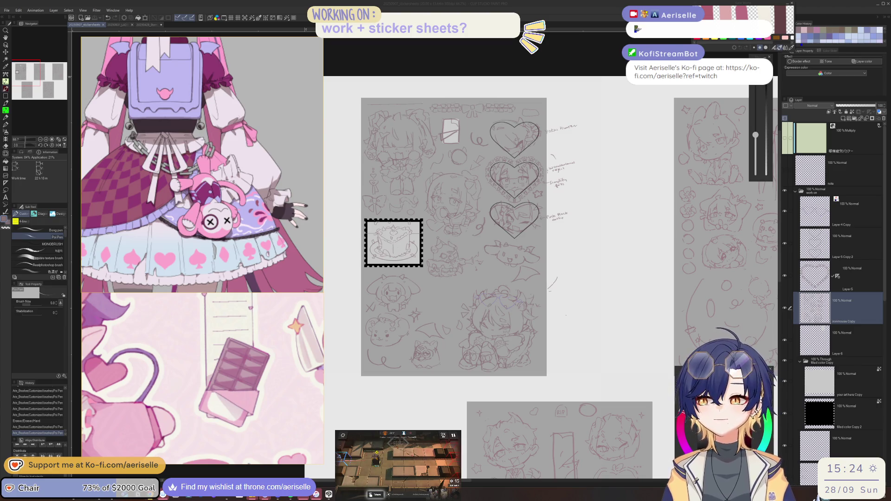
pyautogui.press('c')
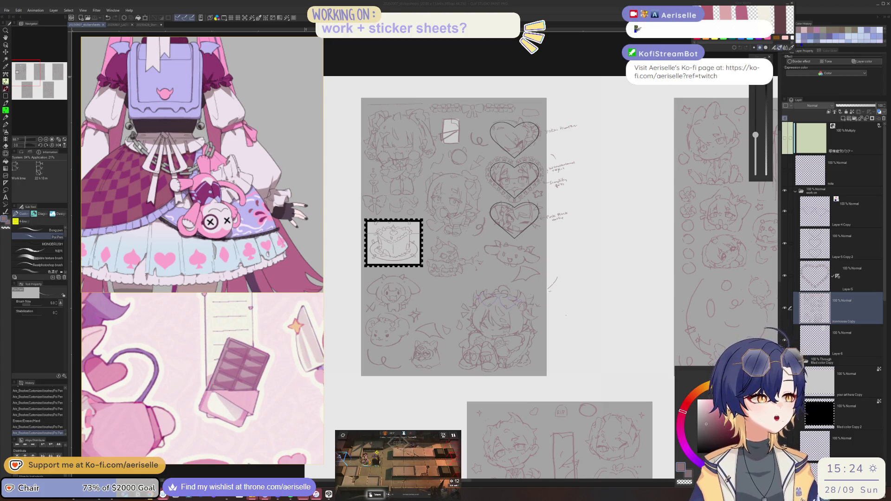
# Step: Zoom in on the horned bear and add a couple of small Poi Pen strokes
pyautogui.scroll(5, 569, 271)
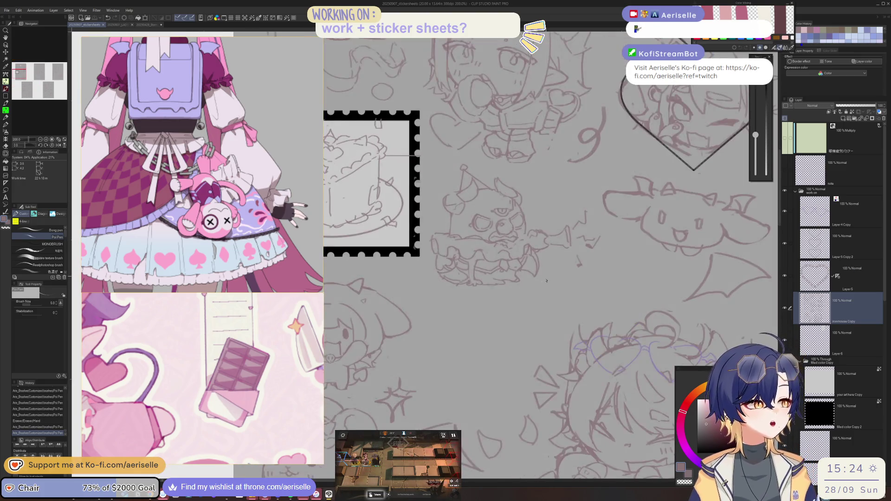
pyautogui.scroll(4, 461, 292)
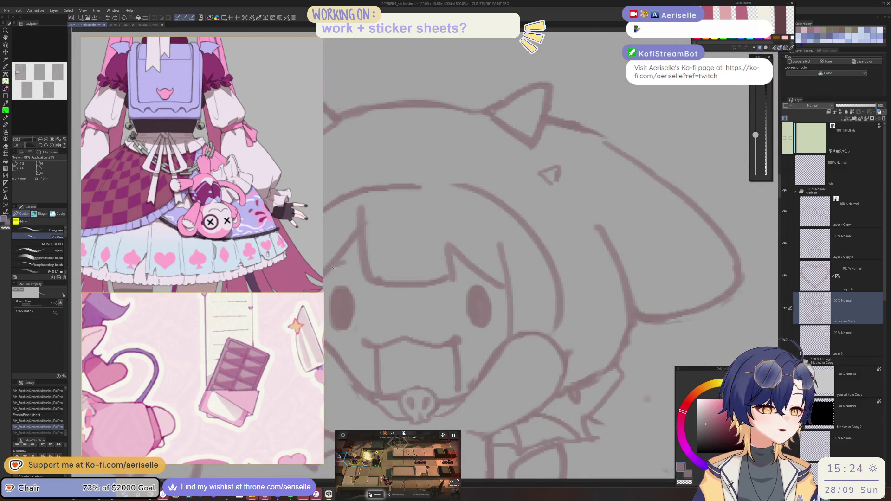
pyautogui.scroll(-4, 420, 289)
pyautogui.scroll(-1, 420, 289)
pyautogui.hscroll(3, 464, 297)
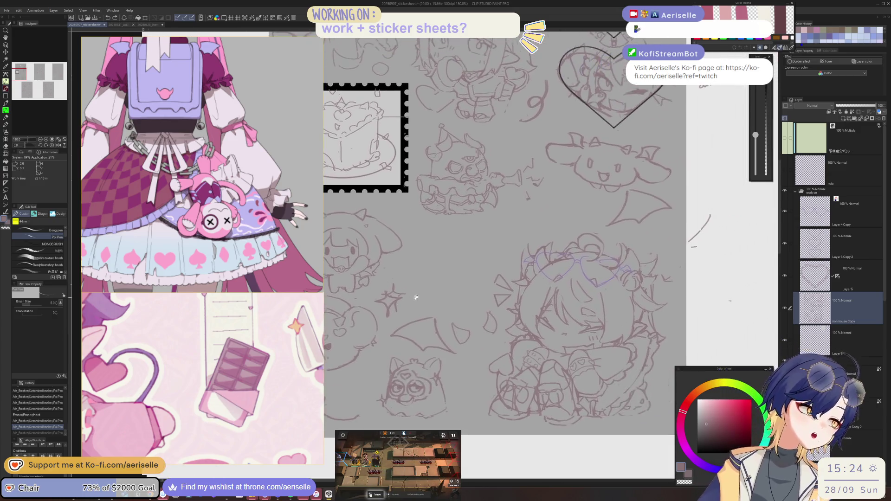
pyautogui.scroll(1, 496, 304)
pyautogui.scroll(2, 480, 241)
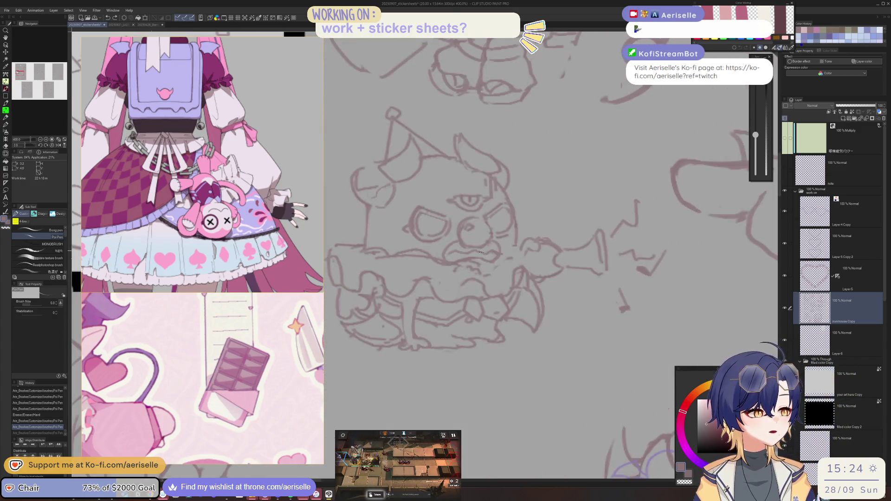
pyautogui.moveTo(445, 254); pyautogui.dragTo(454, 252)
pyautogui.moveTo(514, 229)
pyautogui.mouseDown()
pyautogui.moveTo(528, 253)
pyautogui.moveTo(517, 267)
pyautogui.moveTo(530, 277)
pyautogui.moveTo(549, 260)
pyautogui.moveTo(562, 277)
pyautogui.moveTo(558, 257)
pyautogui.moveTo(590, 239)
pyautogui.moveTo(564, 266)
pyautogui.mouseUp()
# Step: Save the sticker sheet with Ctrl+S
pyautogui.press('e')
pyautogui.press('e')
pyautogui.press('p')
pyautogui.hotkey('ctrl', 's')
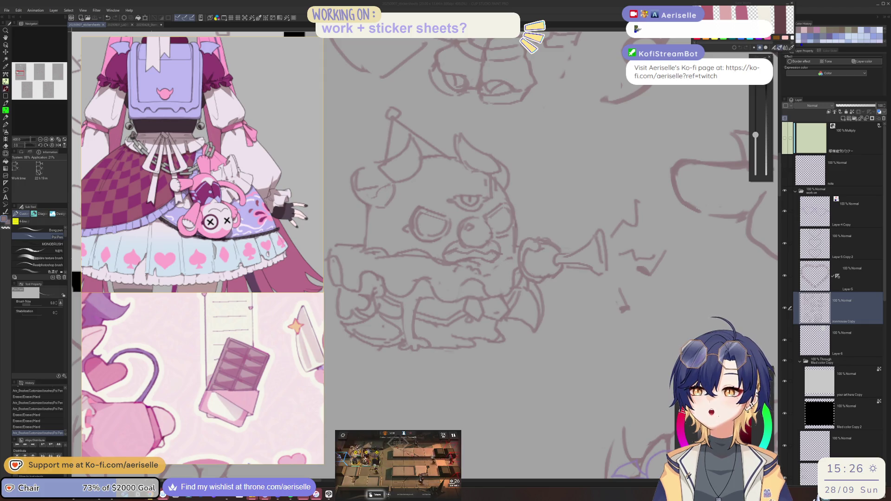
# Step: Add and erase short strokes on the bear, flipping the view to check proportions
pyautogui.moveTo(546, 292); pyautogui.dragTo(517, 258)
pyautogui.press('e')
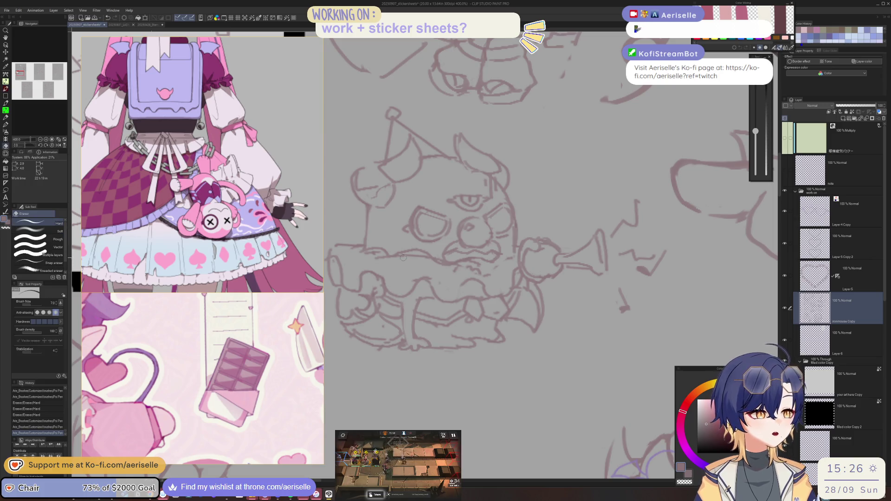
pyautogui.moveTo(395, 253); pyautogui.dragTo(512, 253)
pyautogui.press('p')
pyautogui.press('h')
pyautogui.press('h')
pyautogui.hotkey('ctrl', '-')
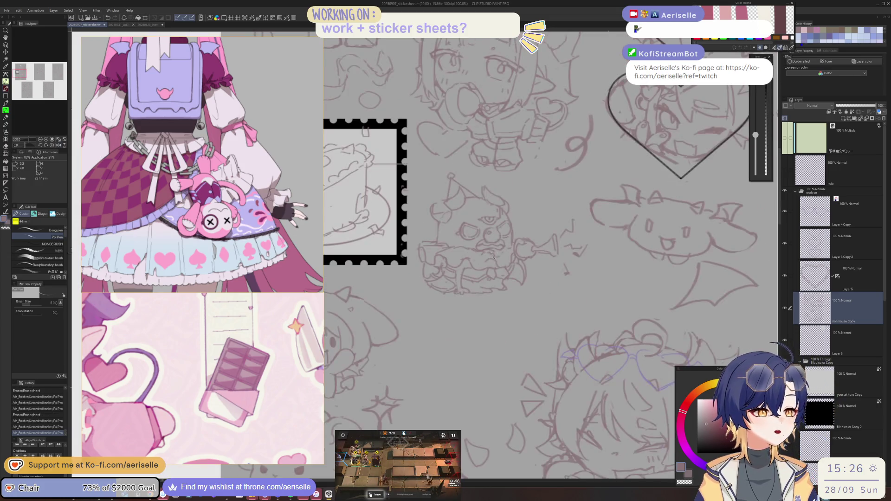
pyautogui.hotkey('ctrl', '+')
pyautogui.moveTo(462, 287); pyautogui.dragTo(515, 266)
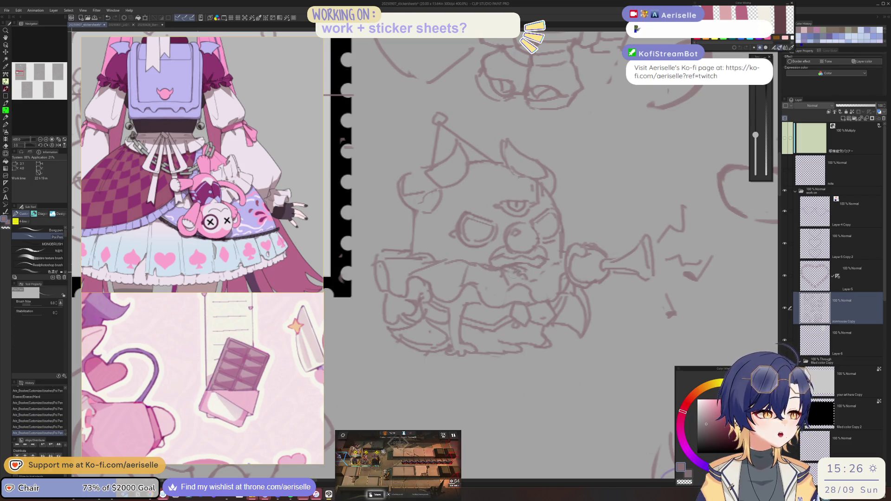
pyautogui.press('e')
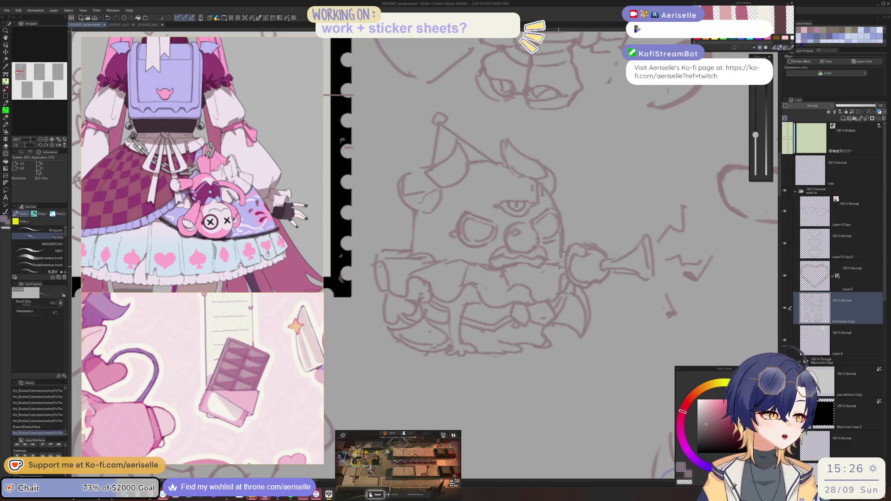
pyautogui.moveTo(547, 267); pyautogui.dragTo(534, 320)
pyautogui.hotkey('ctrl', 'z')
# Step: Add small pen strokes near the bear and stamp frame, undoing one of them
pyautogui.moveTo(560, 267); pyautogui.dragTo(564, 265)
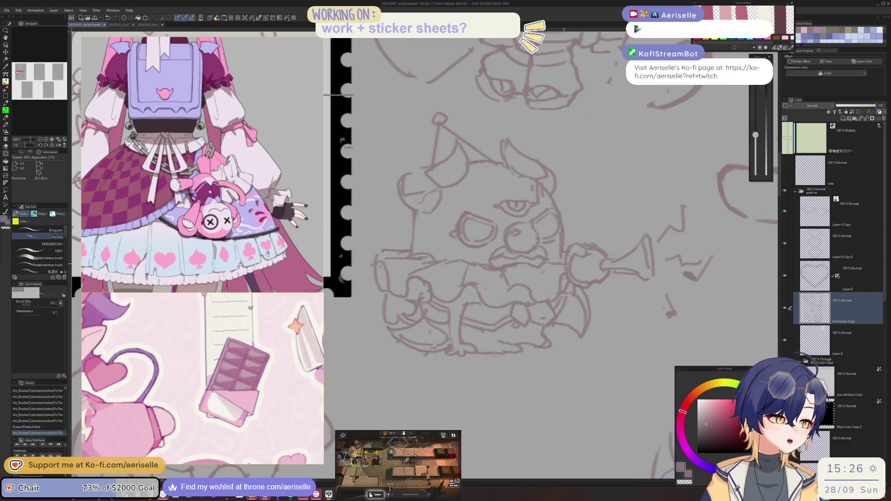
pyautogui.scroll(-3, 551, 262)
pyautogui.scroll(5, 516, 249)
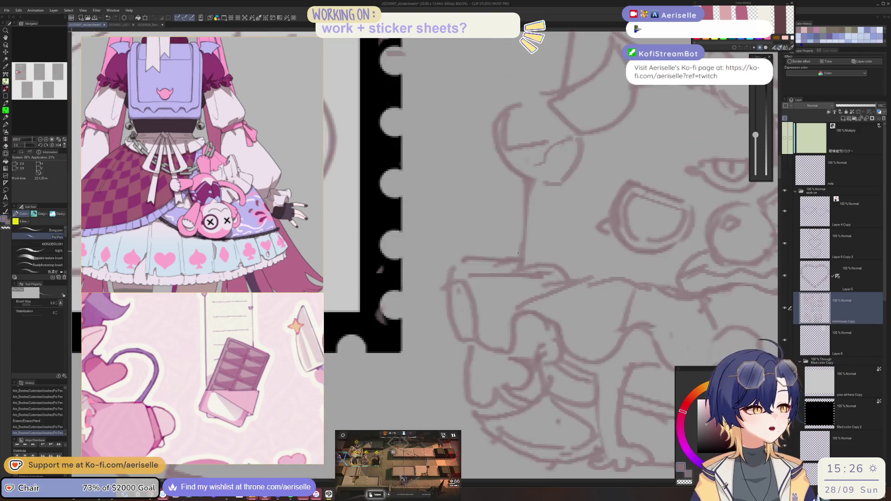
pyautogui.moveTo(522, 248)
pyautogui.mouseDown()
pyautogui.moveTo(470, 255)
pyautogui.moveTo(507, 253)
pyautogui.mouseUp()
pyautogui.scroll(-4, 470, 256)
pyautogui.scroll(5, 479, 265)
pyautogui.hotkey('ctrl', 'z')
pyautogui.scroll(-4, 507, 253)
pyautogui.scroll(5, 531, 258)
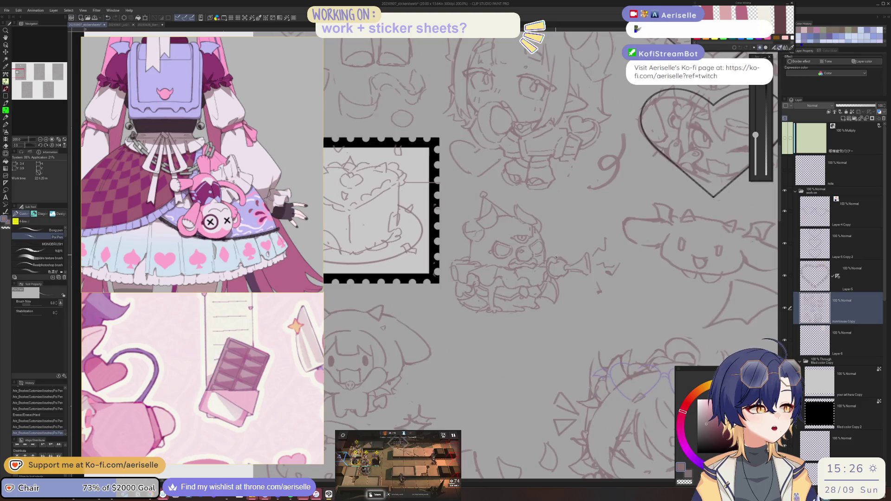
pyautogui.scroll(-5, 530, 259)
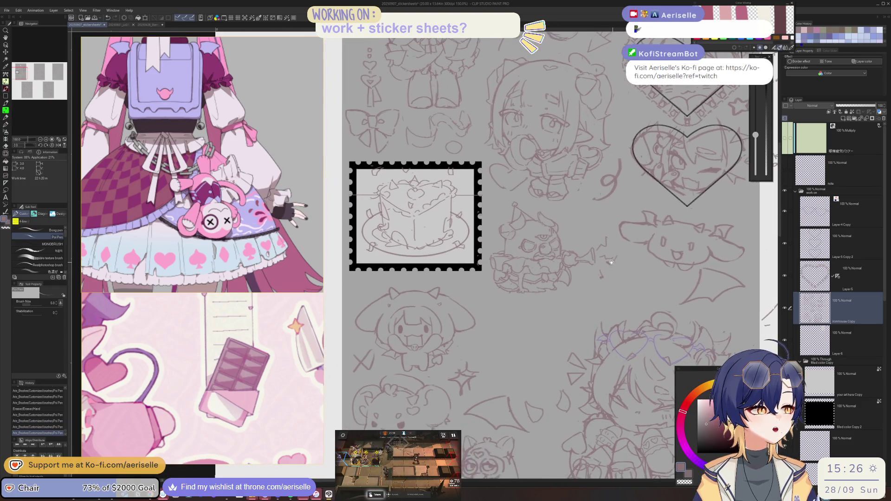
pyautogui.scroll(3, 533, 287)
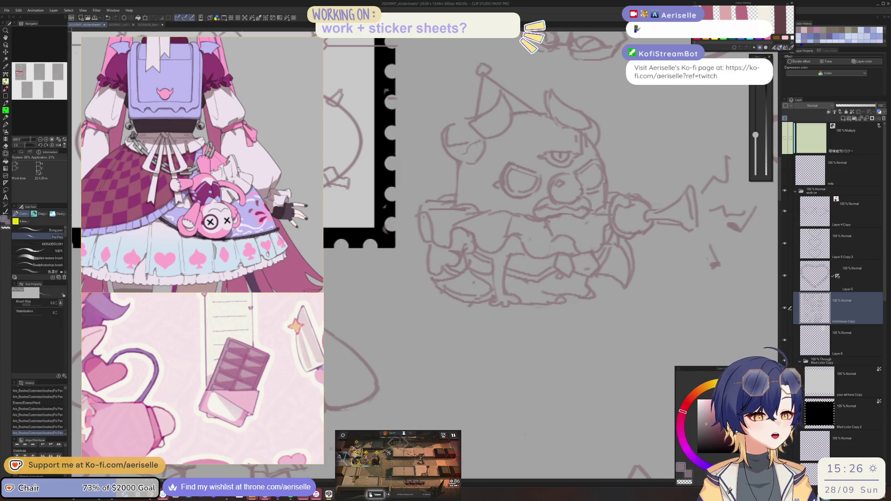
# Step: Glance at the Arknights game, then erase bits and add a short stroke on the bear
pyautogui.hotkey('alt', 'Tab')
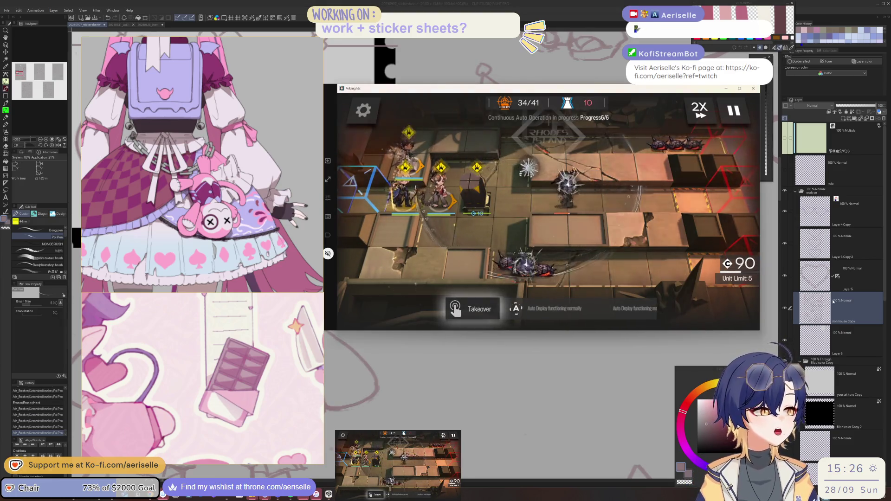
pyautogui.hotkey('alt', 'Tab')
pyautogui.moveTo(544, 294); pyautogui.dragTo(550, 295)
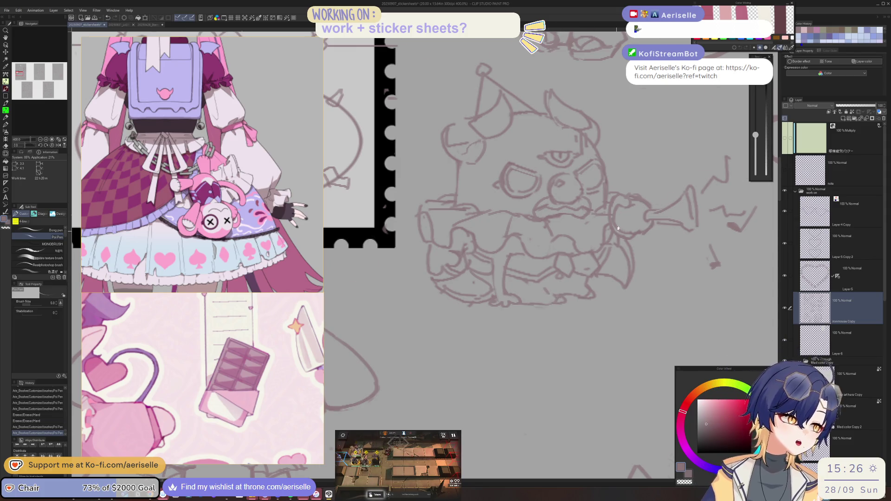
pyautogui.scroll(-3, 618, 231)
pyautogui.scroll(3, 591, 219)
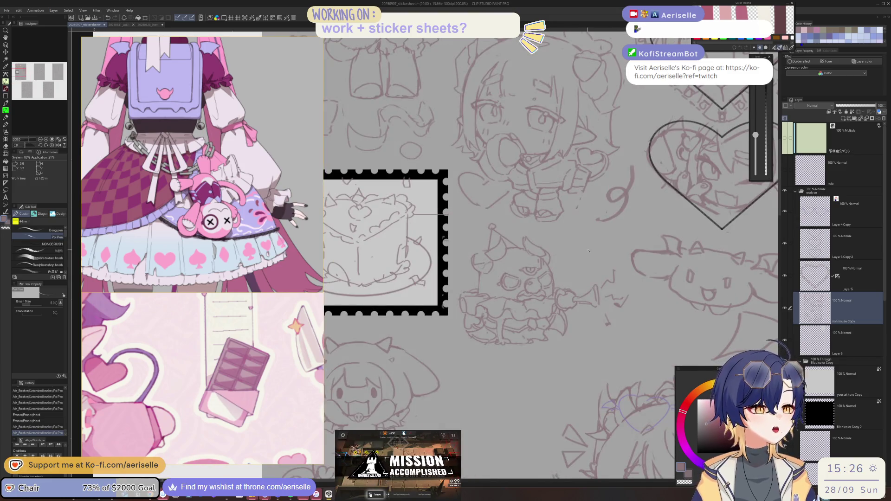
pyautogui.moveTo(583, 241)
pyautogui.mouseDown()
pyautogui.moveTo(579, 262)
pyautogui.moveTo(589, 255)
pyautogui.mouseUp()
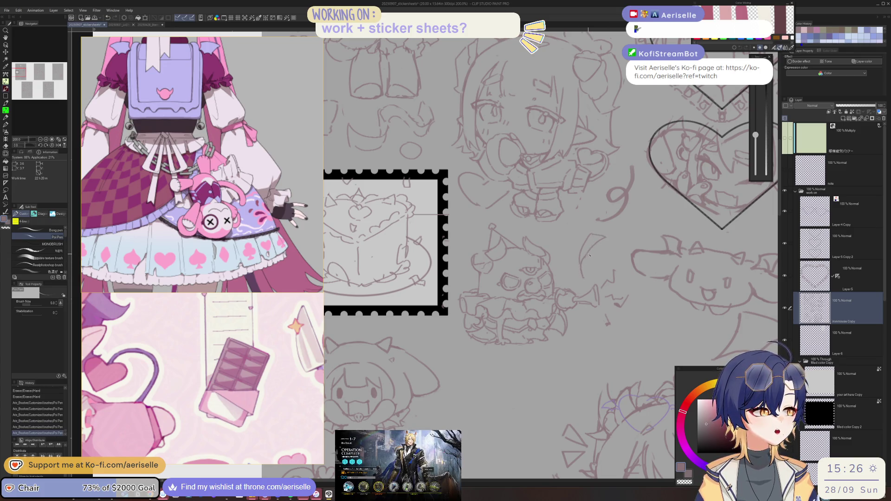
pyautogui.scroll(-4, 595, 272)
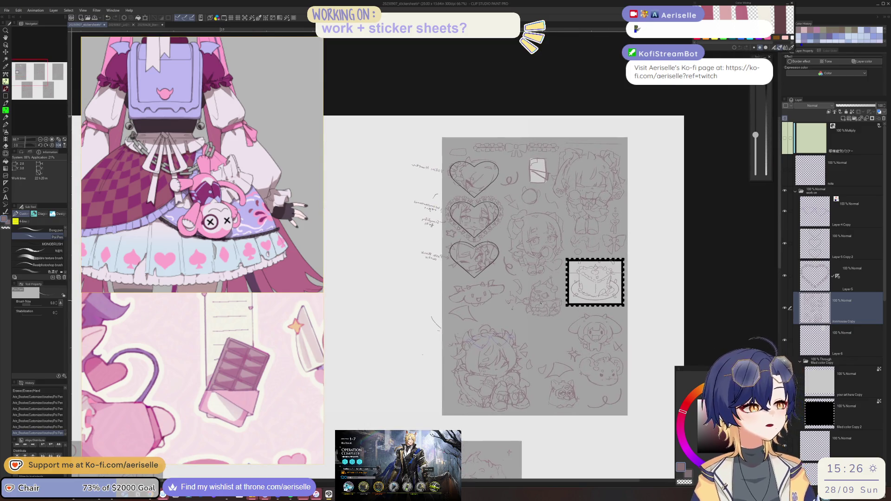
# Step: Erase stray lines and marks on the chibi character with the Hard eraser
pyautogui.scroll(6, 500, 259)
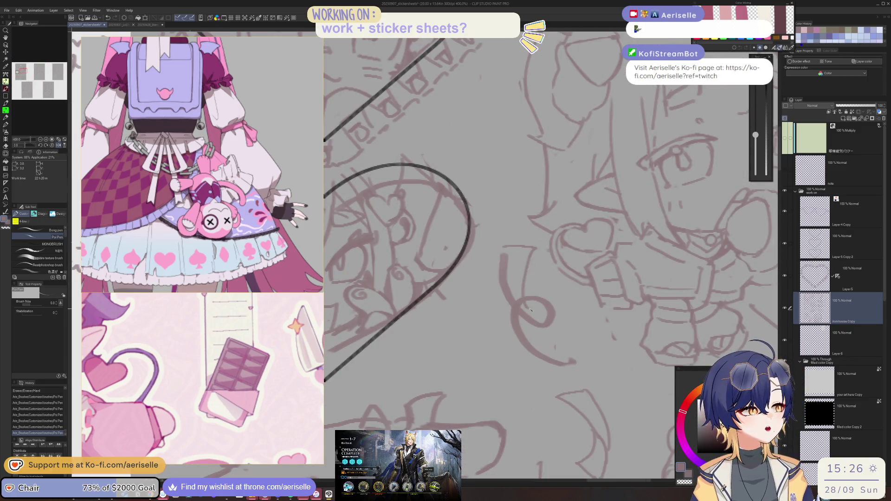
pyautogui.press('e')
pyautogui.moveTo(507, 255)
pyautogui.mouseDown()
pyautogui.moveTo(517, 311)
pyautogui.moveTo(543, 324)
pyautogui.moveTo(528, 324)
pyautogui.moveTo(545, 304)
pyautogui.moveTo(535, 294)
pyautogui.moveTo(564, 306)
pyautogui.mouseUp()
pyautogui.press('p')
pyautogui.press('e')
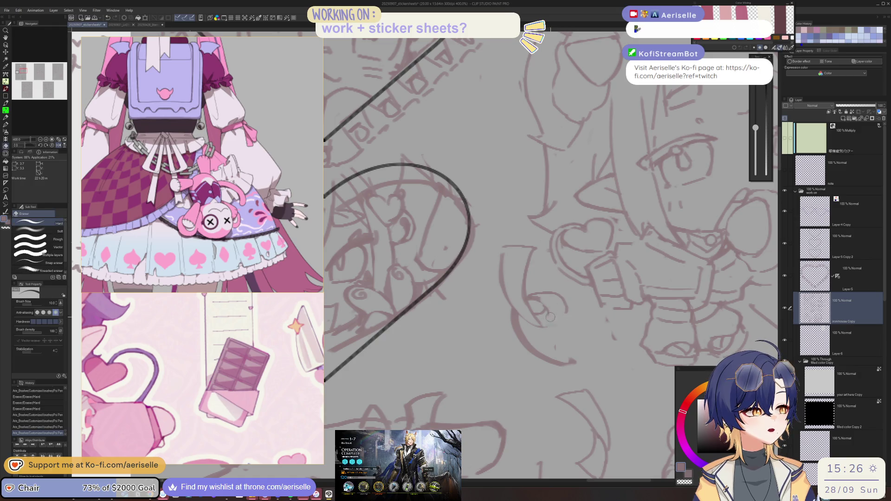
pyautogui.press('p')
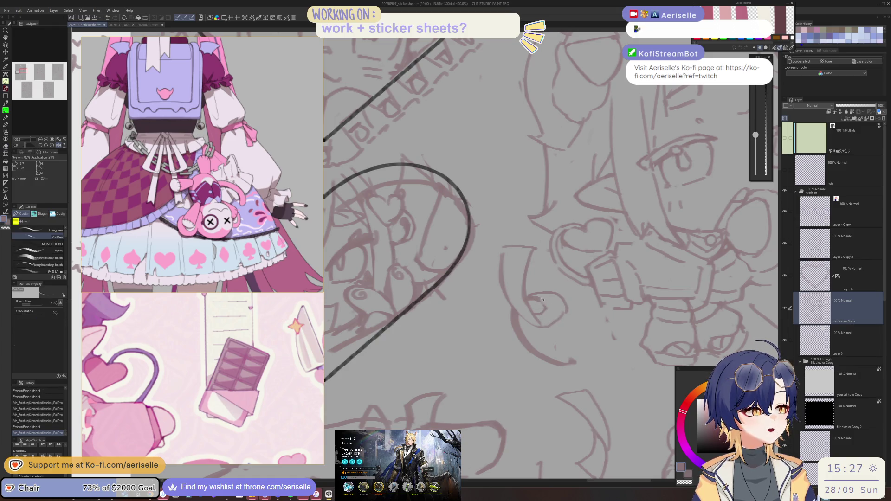
pyautogui.press('e')
pyautogui.moveTo(533, 295)
pyautogui.mouseDown()
pyautogui.moveTo(561, 297)
pyautogui.moveTo(529, 290)
pyautogui.moveTo(554, 287)
pyautogui.mouseUp()
pyautogui.press('p')
pyautogui.hotkey('ctrl', 'z')
# Step: Draw a short line on the chibi, then erase and redraw it
pyautogui.press('e')
pyautogui.press('p')
pyautogui.hotkey('ctrl', 'z')
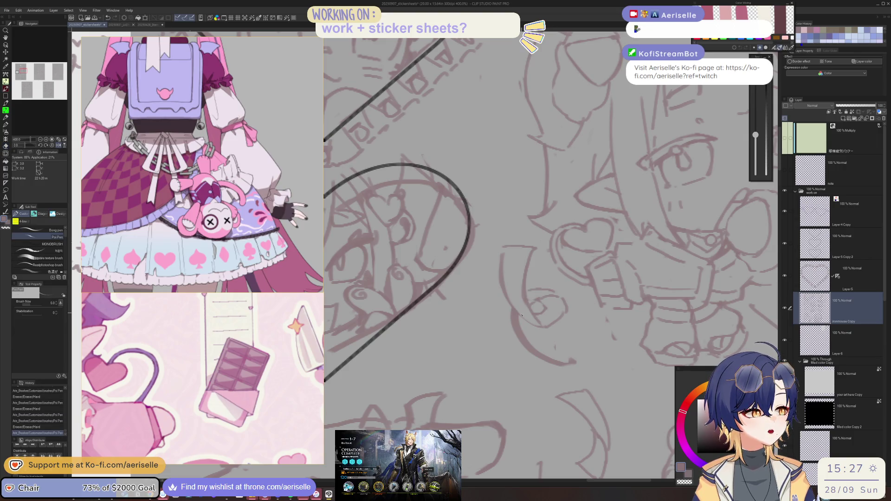
pyautogui.moveTo(511, 311); pyautogui.dragTo(515, 357)
pyautogui.press('e')
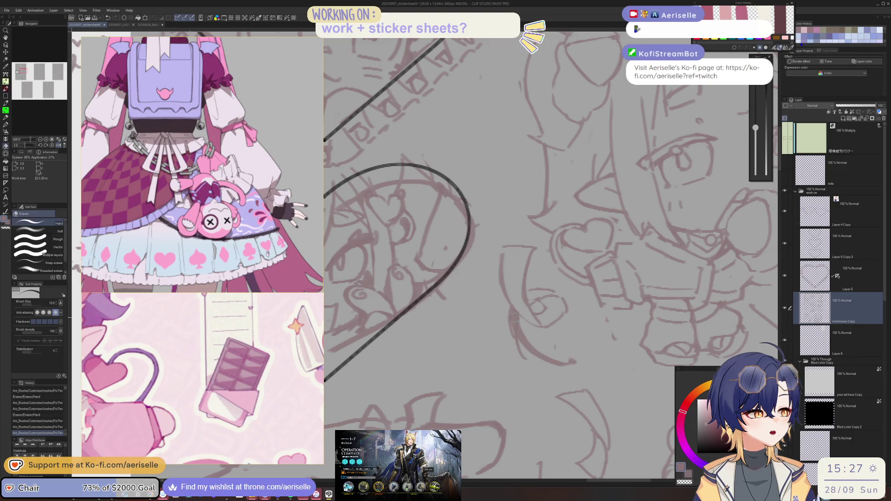
pyautogui.moveTo(514, 309)
pyautogui.mouseDown()
pyautogui.moveTo(513, 335)
pyautogui.moveTo(574, 348)
pyautogui.moveTo(559, 348)
pyautogui.moveTo(562, 371)
pyautogui.mouseUp()
pyautogui.press('p')
pyautogui.press('e')
pyautogui.press('p')
pyautogui.press('e')
pyautogui.moveTo(516, 314)
pyautogui.mouseDown()
pyautogui.moveTo(517, 350)
pyautogui.moveTo(518, 338)
pyautogui.mouseUp()
pyautogui.press('p')
pyautogui.scroll(-6, 606, 271)
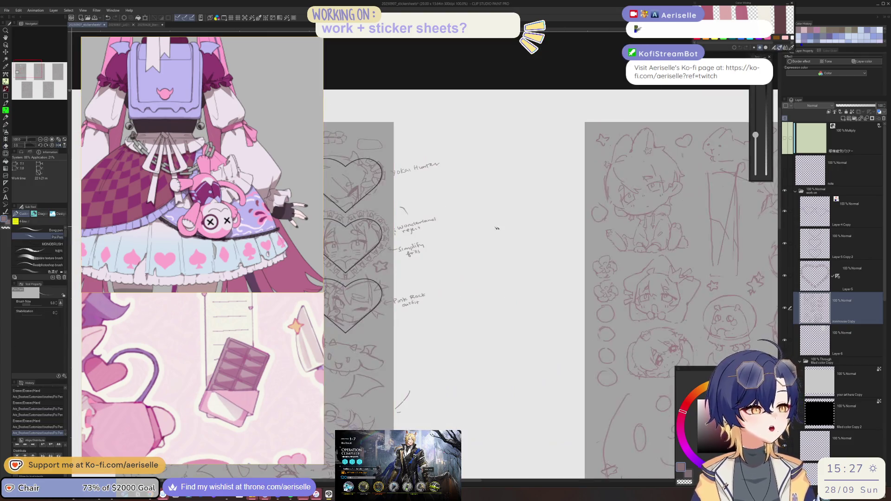
# Step: Add a short Poi Pen stroke near the heart outline
pyautogui.scroll(6, 524, 270)
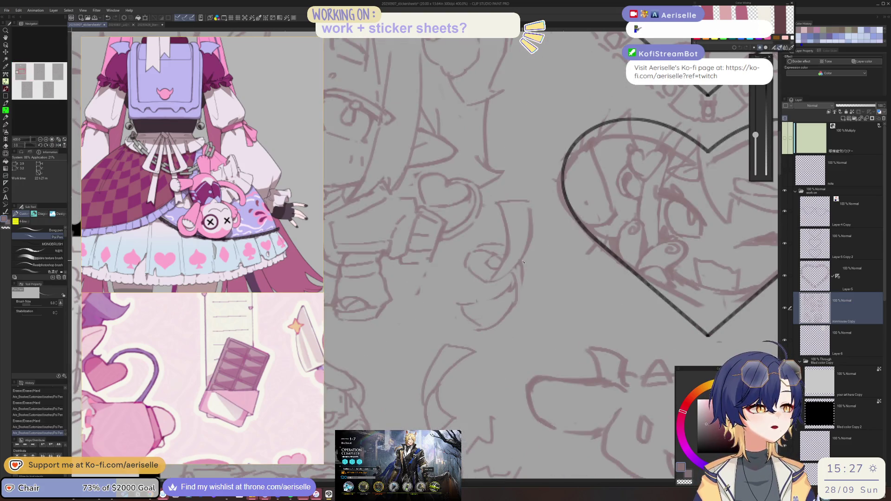
pyautogui.press('e')
pyautogui.press('p')
pyautogui.moveTo(524, 260); pyautogui.dragTo(517, 292)
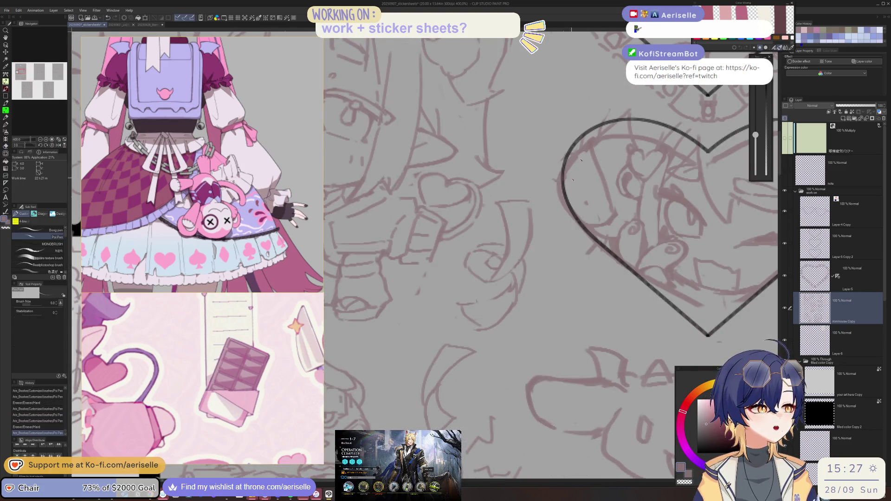
pyautogui.scroll(-3, 520, 292)
pyautogui.scroll(-2, 569, 302)
pyautogui.scroll(2, 445, 271)
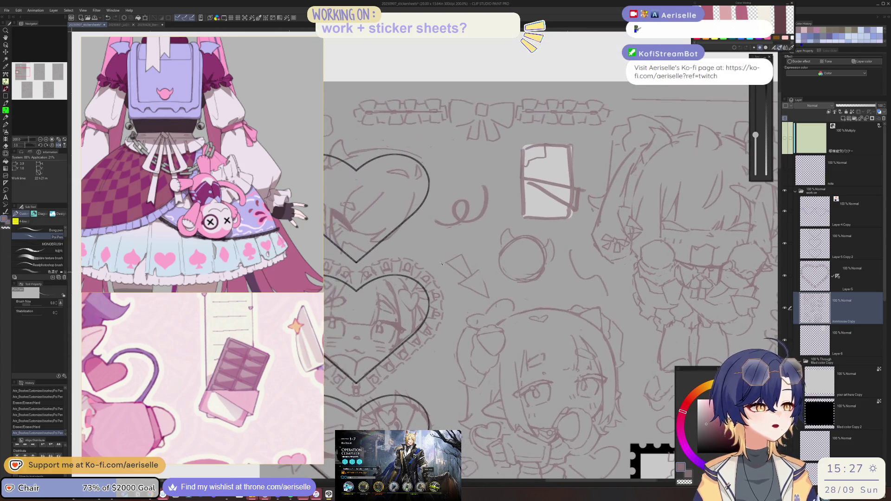
pyautogui.scroll(3, 461, 260)
pyautogui.scroll(-3, 446, 264)
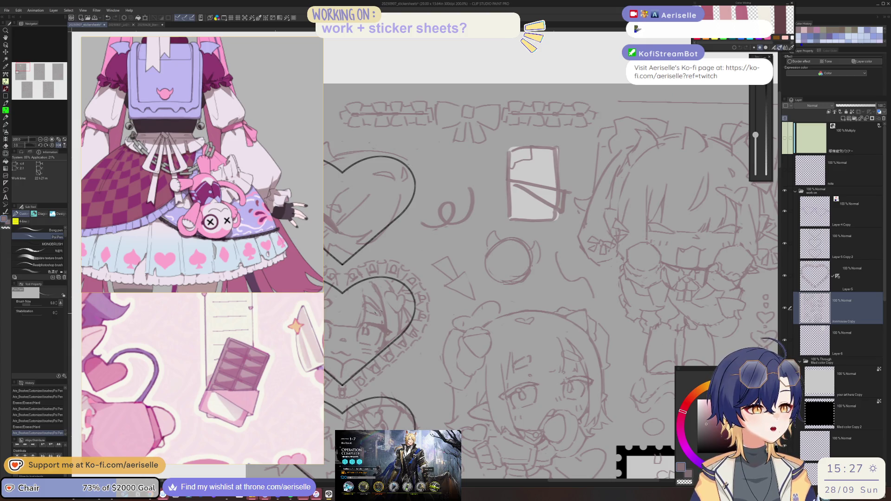
pyautogui.press('e')
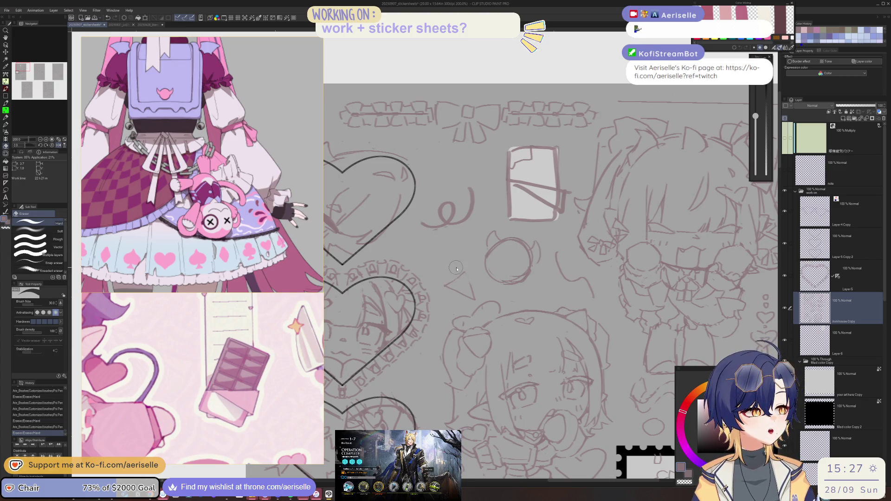
pyautogui.scroll(2, 454, 267)
pyautogui.press('p')
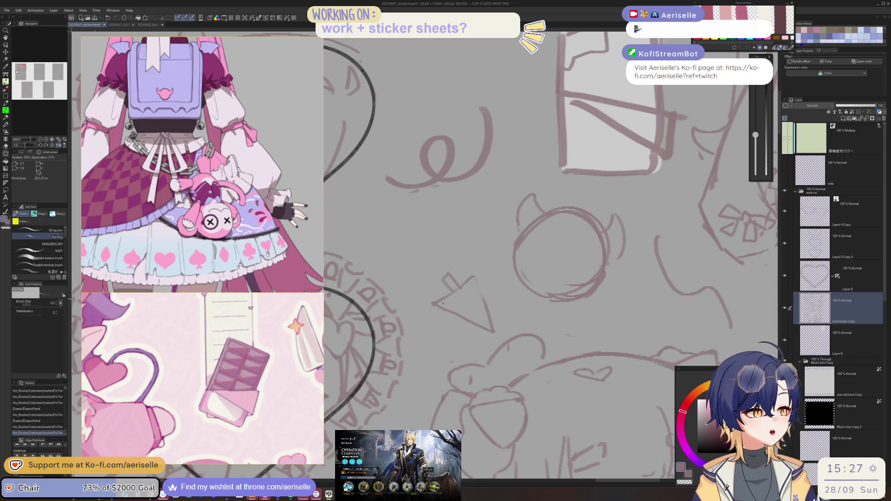
# Step: Redraw the triangle's corners and edges, erasing the old corner marks
pyautogui.moveTo(477, 275); pyautogui.dragTo(484, 291)
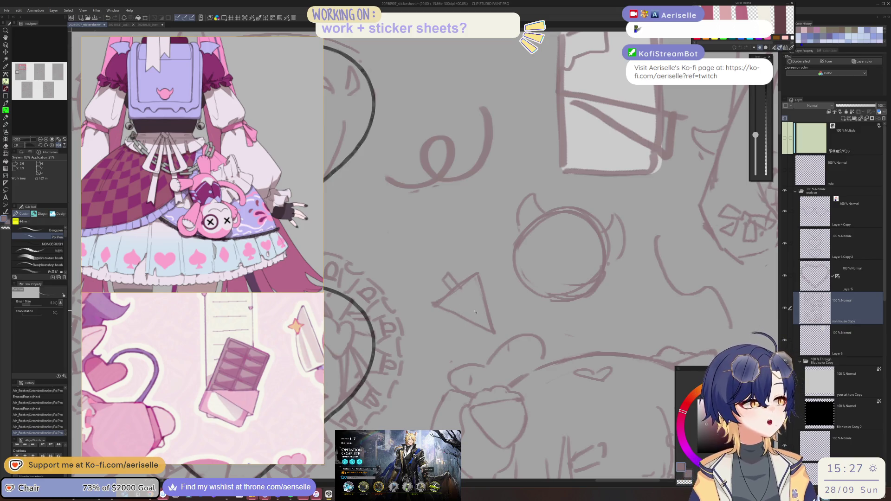
pyautogui.moveTo(453, 293)
pyautogui.mouseDown()
pyautogui.moveTo(467, 288)
pyautogui.moveTo(443, 301)
pyautogui.moveTo(456, 289)
pyautogui.moveTo(483, 290)
pyautogui.moveTo(458, 277)
pyautogui.moveTo(481, 276)
pyautogui.mouseUp()
pyautogui.press('e')
pyautogui.press('p')
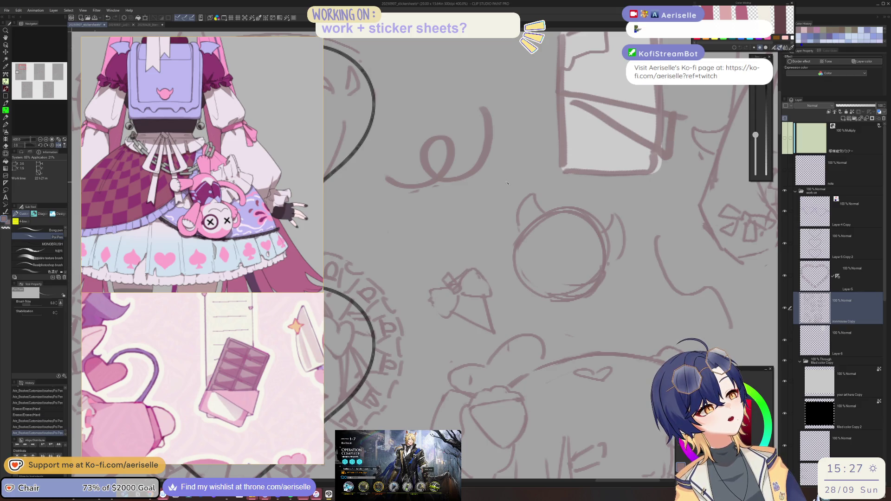
pyautogui.moveTo(457, 310)
pyautogui.mouseDown()
pyautogui.moveTo(480, 323)
pyautogui.moveTo(464, 285)
pyautogui.moveTo(490, 297)
pyautogui.moveTo(453, 277)
pyautogui.moveTo(475, 269)
pyautogui.moveTo(461, 283)
pyautogui.mouseUp()
pyautogui.press('e')
pyautogui.press('p')
pyautogui.keyDown('shift'); pyautogui.click(492, 329); pyautogui.keyUp('shift')
# Step: Close the triangle with a final straight edge
pyautogui.keyDown('shift'); pyautogui.click(478, 272); pyautogui.keyUp('shift')
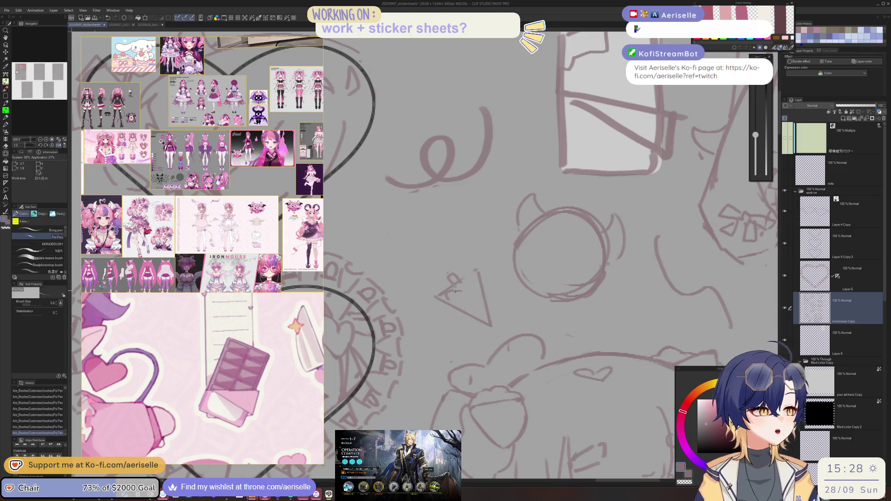
# Step: Erase and redraw the small heart's lower right side, point, right side and lobes
pyautogui.press('e')
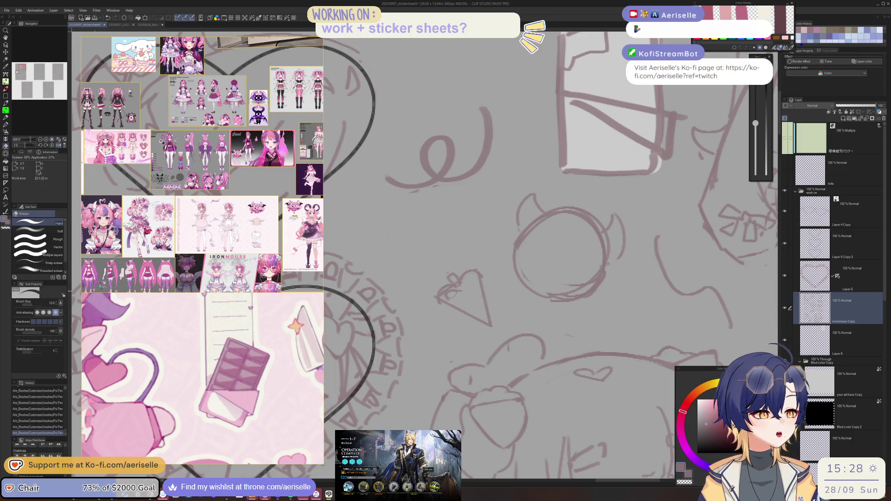
pyautogui.moveTo(466, 283)
pyautogui.mouseDown()
pyautogui.moveTo(438, 297)
pyautogui.moveTo(489, 325)
pyautogui.mouseUp()
pyautogui.press('p')
pyautogui.moveTo(487, 294); pyautogui.dragTo(491, 325)
pyautogui.press('e')
pyautogui.moveTo(484, 278)
pyautogui.mouseDown()
pyautogui.moveTo(476, 304)
pyautogui.moveTo(492, 320)
pyautogui.moveTo(442, 308)
pyautogui.moveTo(477, 280)
pyautogui.moveTo(488, 320)
pyautogui.moveTo(450, 314)
pyautogui.moveTo(448, 302)
pyautogui.mouseUp()
pyautogui.press('p')
pyautogui.press('e')
pyautogui.press('p')
pyautogui.press('e')
pyautogui.press('p')
pyautogui.scroll(-2, 448, 302)
pyautogui.scroll(5, 464, 260)
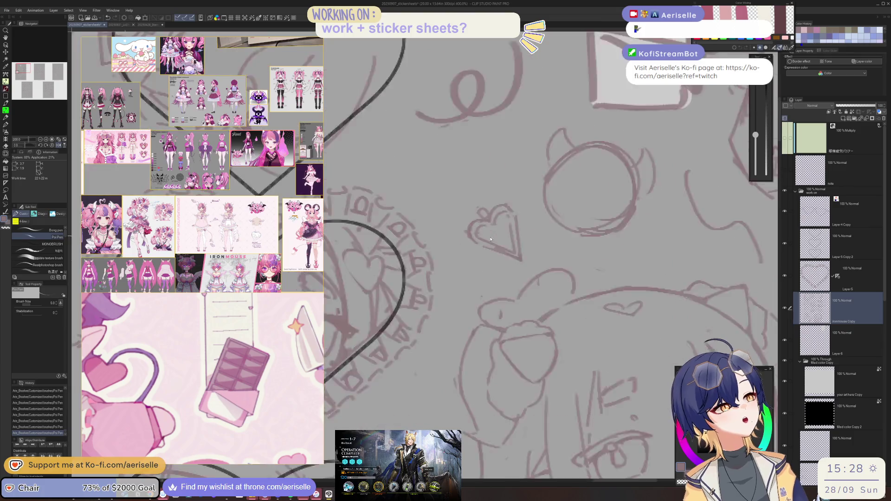
# Step: Erase the stray line under the heart and retouch its top-right edge and outline
pyautogui.press('e')
pyautogui.moveTo(487, 253); pyautogui.dragTo(543, 274)
pyautogui.moveTo(531, 201); pyautogui.dragTo(550, 278)
pyautogui.press('p')
pyautogui.moveTo(540, 200); pyautogui.dragTo(539, 194)
pyautogui.press('e')
pyautogui.press('p')
pyautogui.press('e')
pyautogui.moveTo(461, 216); pyautogui.dragTo(492, 218)
pyautogui.moveTo(509, 183)
pyautogui.mouseDown()
pyautogui.moveTo(487, 219)
pyautogui.moveTo(501, 218)
pyautogui.moveTo(505, 256)
pyautogui.mouseUp()
pyautogui.press('p')
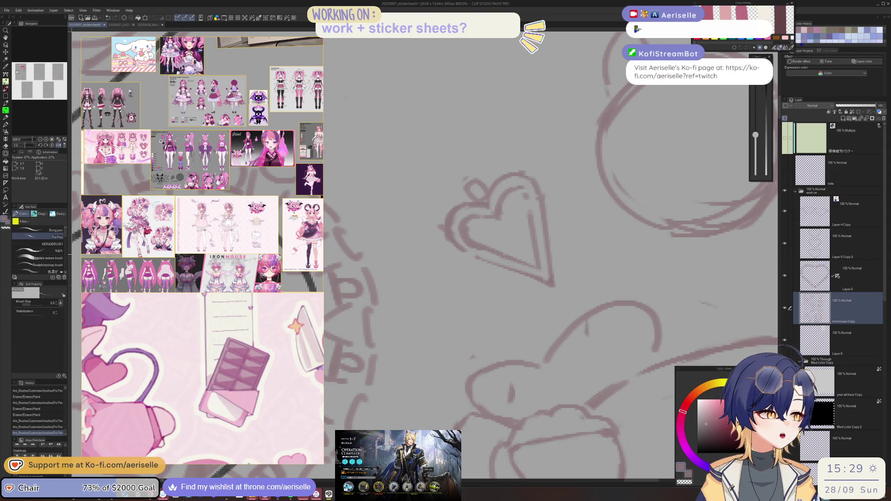
pyautogui.scroll(-5, 510, 259)
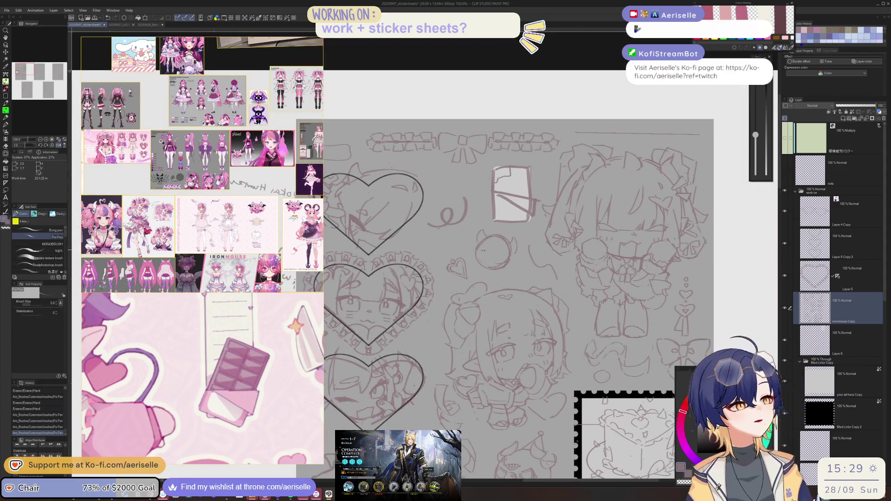
# Step: Lasso the small heart and scale it up to 117%
pyautogui.scroll(-2, 555, 300)
pyautogui.press('m')
pyautogui.scroll(4, 456, 187)
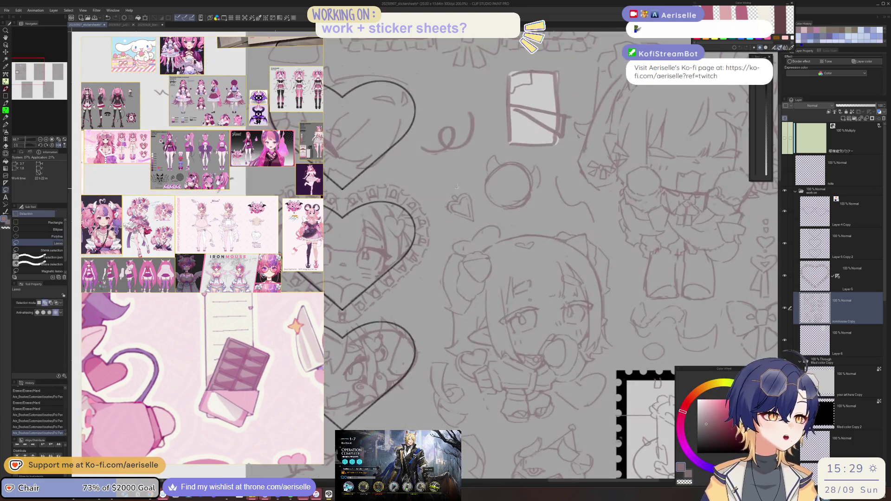
pyautogui.moveTo(484, 212)
pyautogui.mouseDown()
pyautogui.moveTo(480, 195)
pyautogui.moveTo(428, 175)
pyautogui.mouseUp()
pyautogui.click(472, 238)
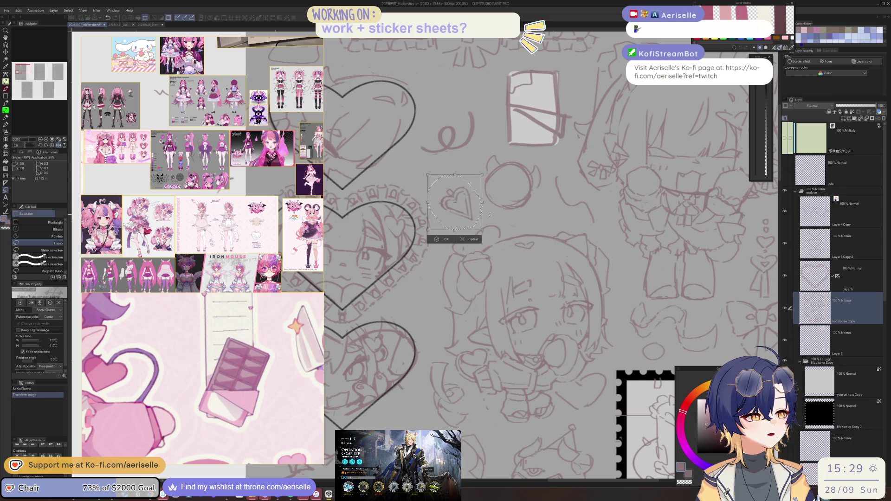
pyautogui.press('Return')
pyautogui.click(391, 240)
# Step: Copy the heart, flip it horizontally and place it beside the cake stamp
pyautogui.scroll(-2, 499, 141)
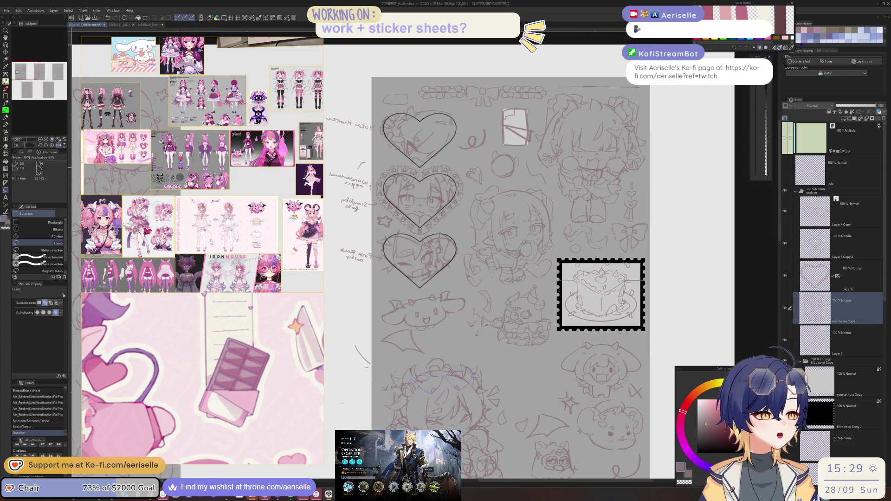
pyautogui.moveTo(466, 168)
pyautogui.mouseDown()
pyautogui.moveTo(476, 187)
pyautogui.moveTo(486, 174)
pyautogui.moveTo(475, 162)
pyautogui.moveTo(500, 268)
pyautogui.moveTo(558, 295)
pyautogui.moveTo(566, 357)
pyautogui.mouseUp()
pyautogui.click(480, 196)
pyautogui.click(488, 197)
pyautogui.click(548, 369)
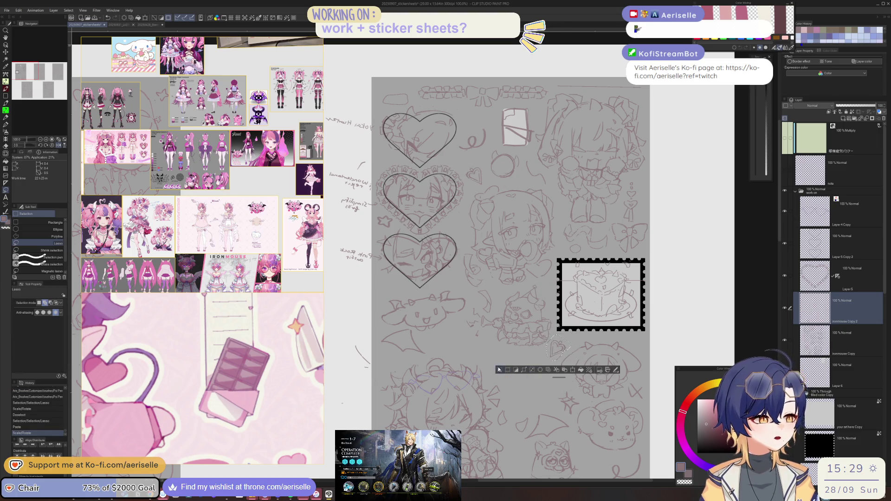
pyautogui.hotkey('ctrl', 'd')
pyautogui.hotkey('ctrl', '-')
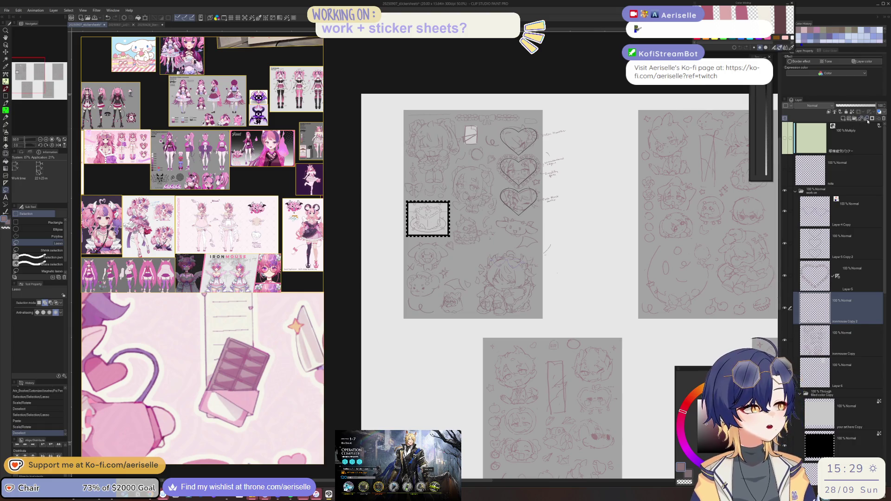
# Step: Merge the mirrored heart copy into the sketch layer below and reposition the view
pyautogui.click(868, 121)
pyautogui.scroll(2, 476, 175)
pyautogui.moveTo(533, 256)
pyautogui.mouseDown()
pyautogui.moveTo(571, 293)
pyautogui.moveTo(559, 295)
pyautogui.mouseUp()
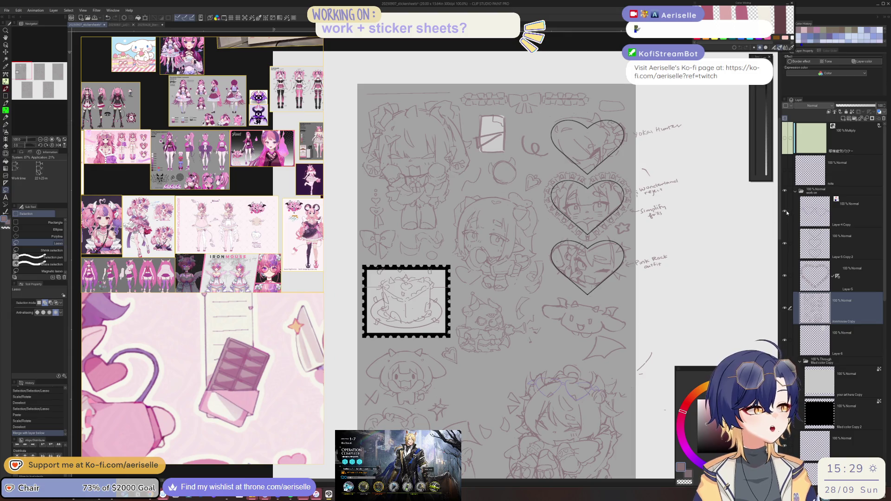
pyautogui.moveTo(480, 397)
pyautogui.mouseDown()
pyautogui.moveTo(474, 289)
pyautogui.moveTo(484, 264)
pyautogui.mouseUp()
# Step: Return to the pen, then bring up the outfit contest winners page in the browser
pyautogui.press('p')
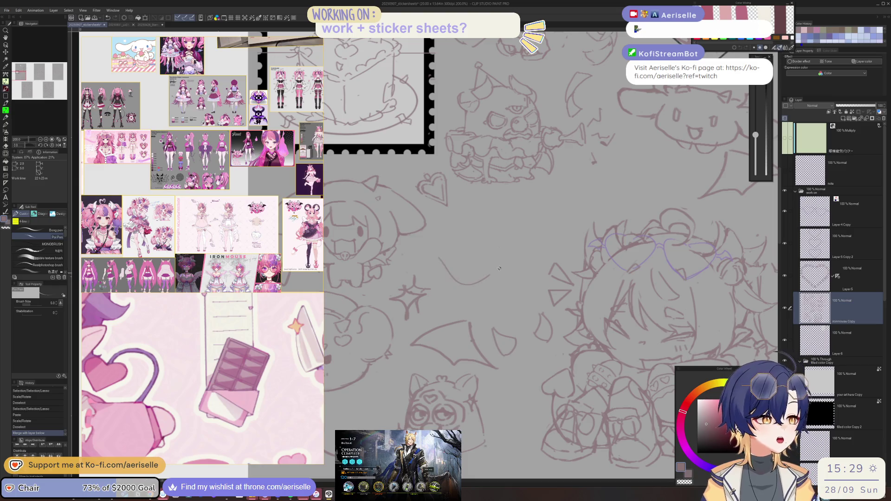
pyautogui.scroll(-3, 458, 259)
pyautogui.scroll(1, 610, 198)
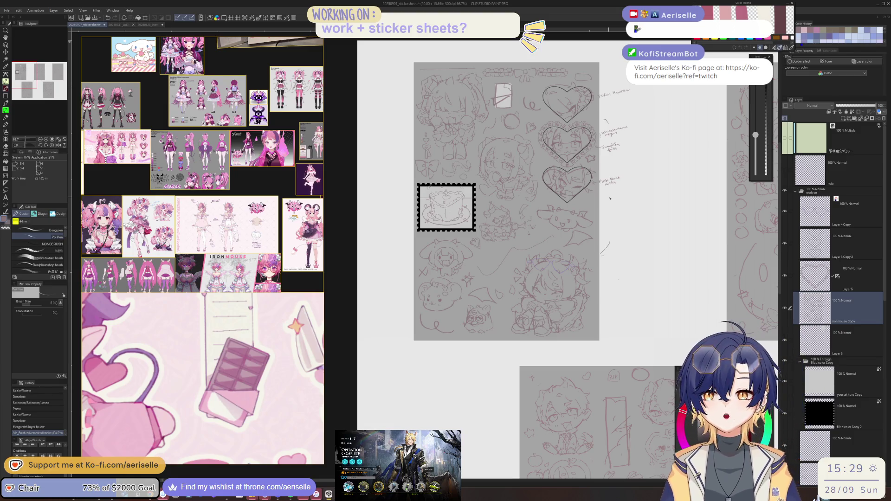
pyautogui.moveTo(89, 281)
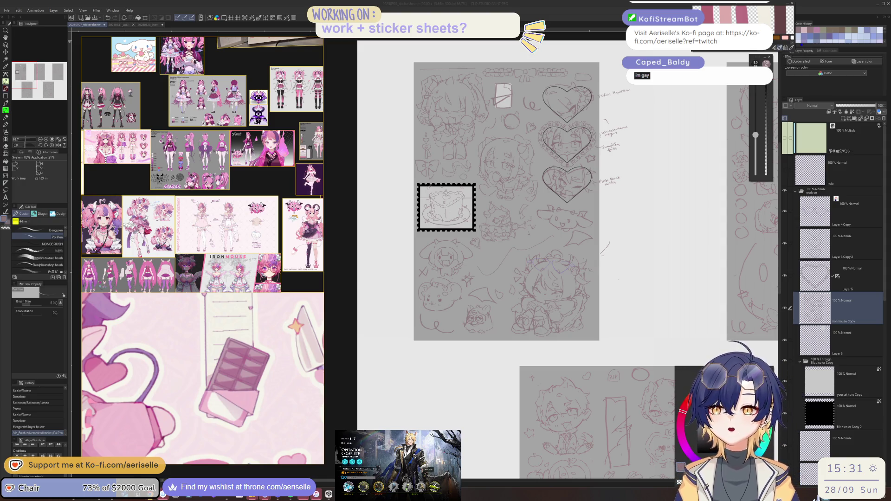
pyautogui.hotkey('alt', 'Tab')
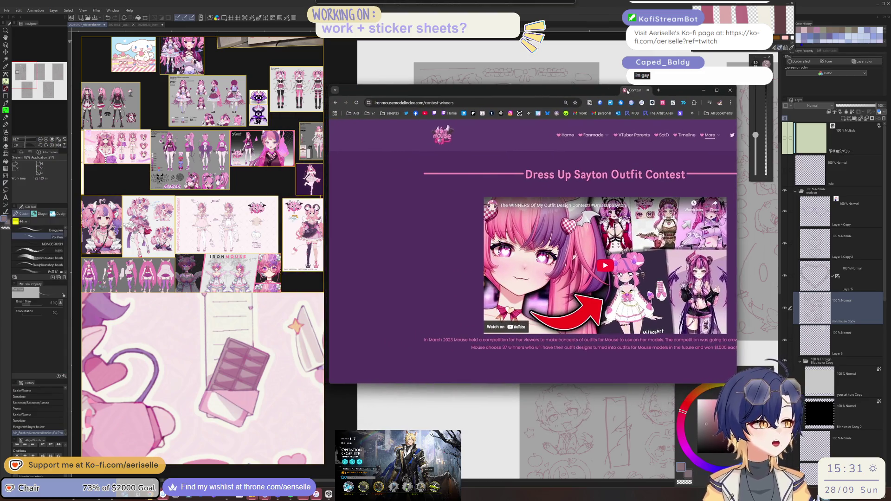
# Step: View the Under Sweet Slumber outfit image at full resolution in a new tab
pyautogui.scroll(-15, 560, 268)
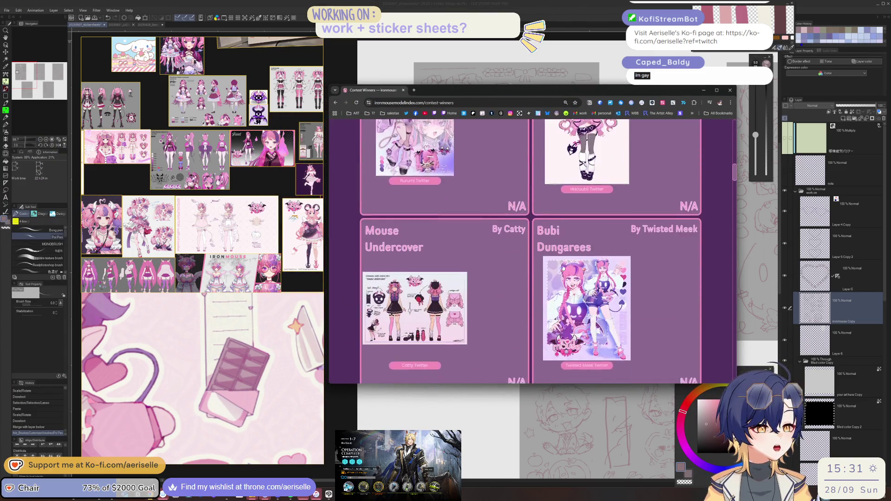
pyautogui.scroll(-2, 559, 268)
pyautogui.click(415, 260)
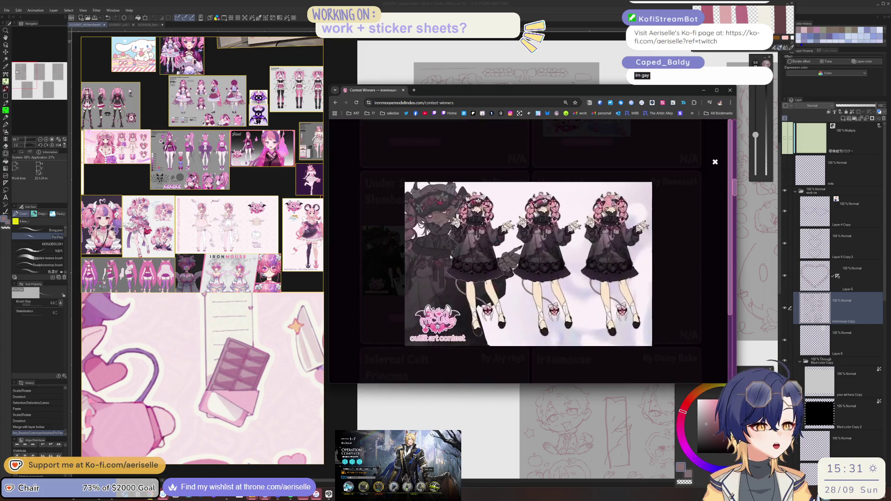
pyautogui.rightClick(556, 238)
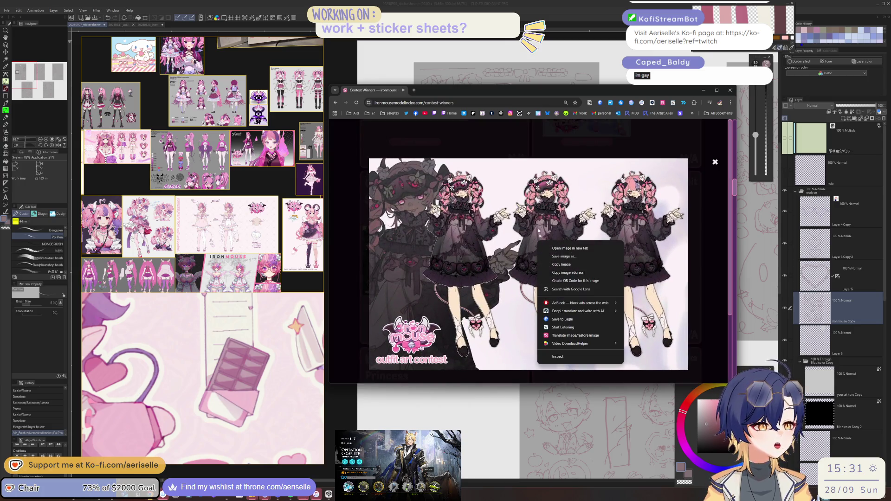
pyautogui.click(564, 246)
pyautogui.click(451, 91)
pyautogui.click(445, 200)
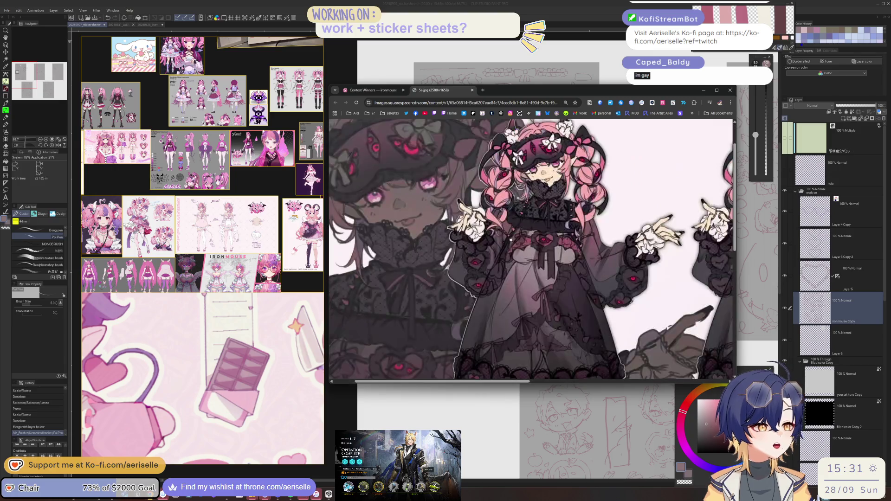
pyautogui.moveTo(509, 385); pyautogui.dragTo(711, 352)
pyautogui.scroll(-5, 712, 353)
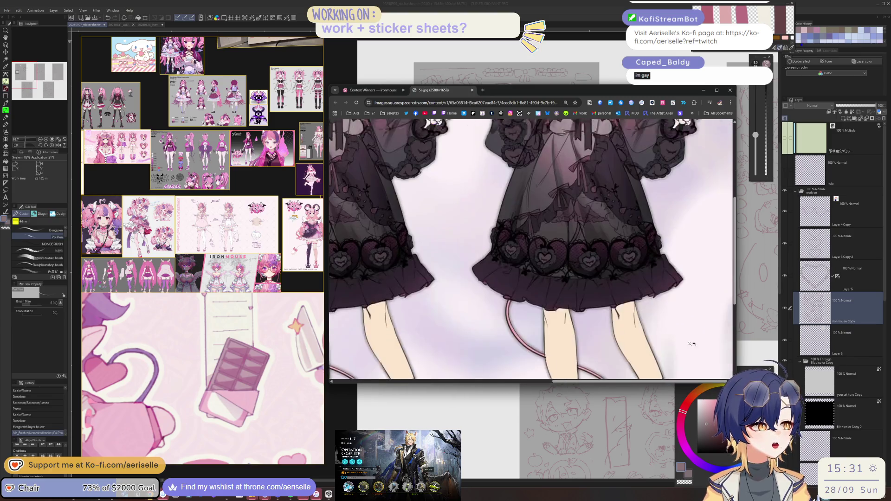
pyautogui.scroll(5, 666, 341)
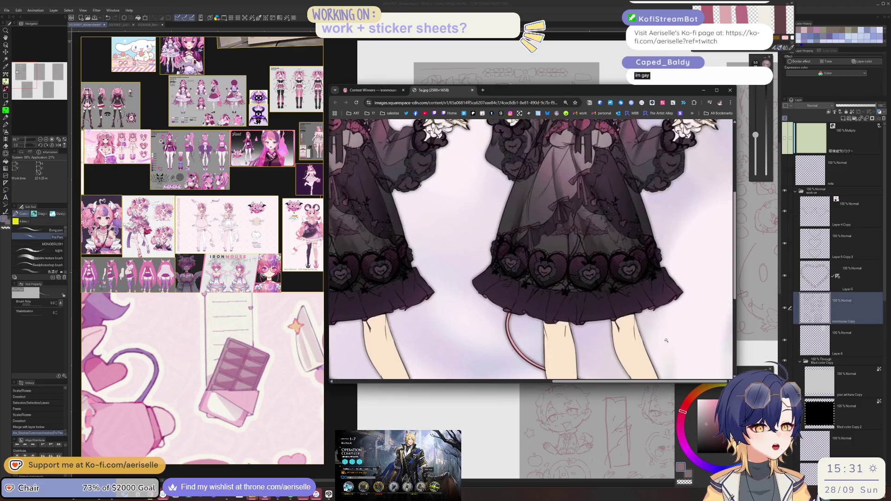
pyautogui.scroll(-3, 666, 340)
pyautogui.scroll(3, 641, 304)
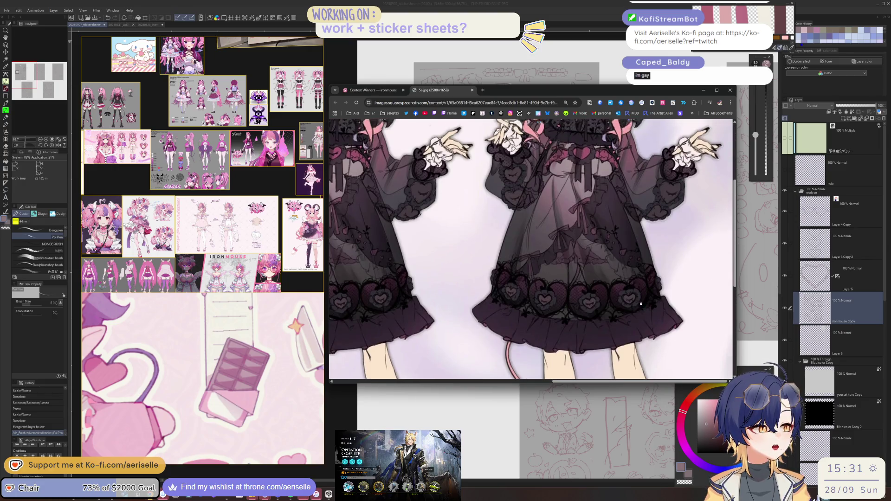
# Step: Close the full-size image, enlarge the Unnamed outfit entry, then minimize the browser
pyautogui.click(472, 90)
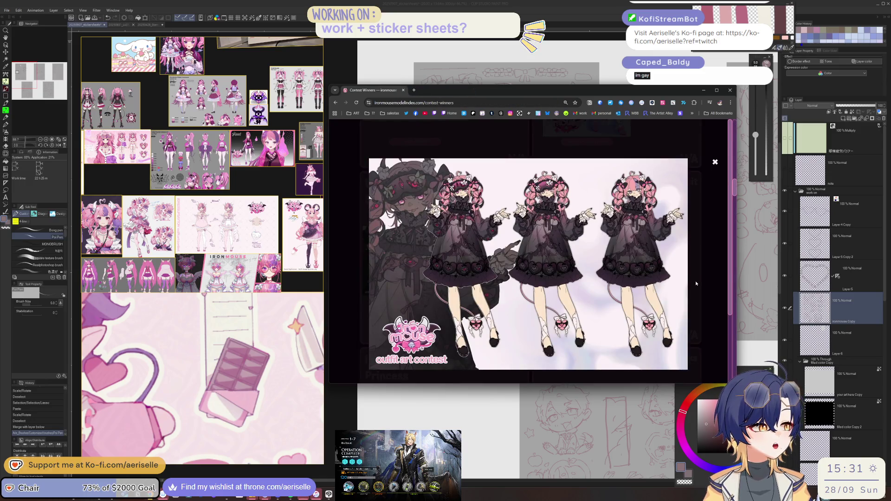
pyautogui.click(696, 283)
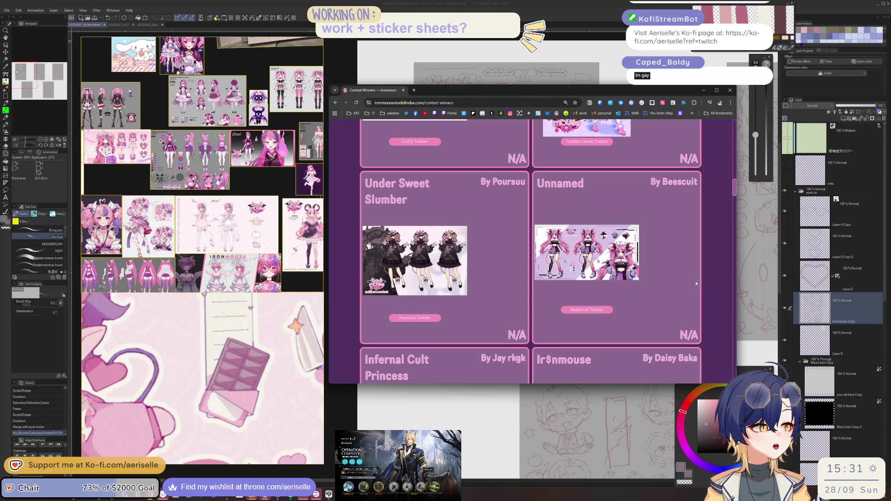
pyautogui.click(618, 265)
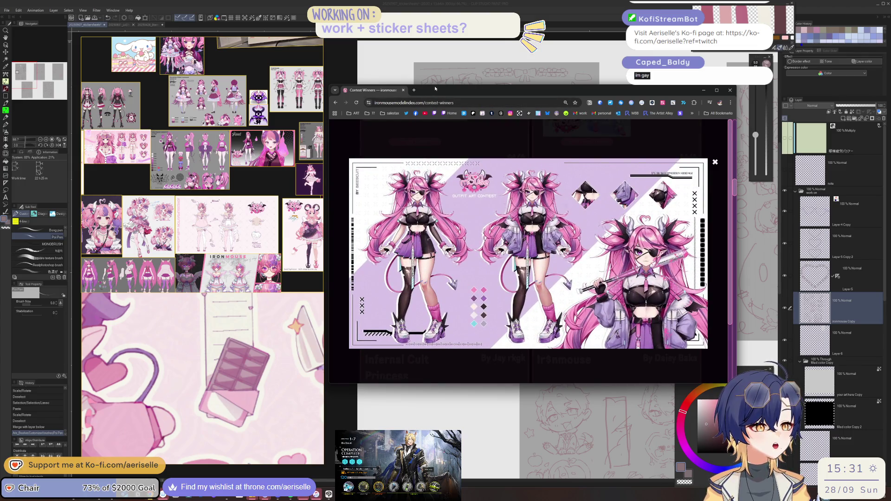
pyautogui.press('super+Down')
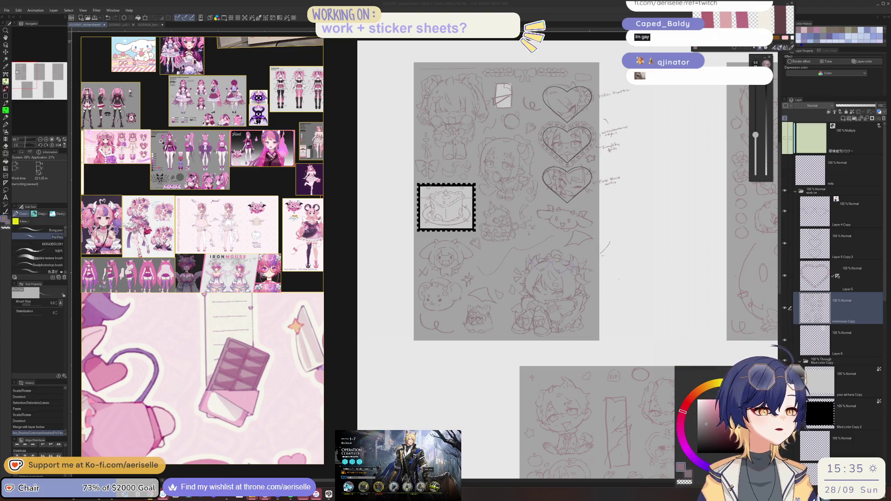
# Step: Erase a stray mark near the cake stamp and a stray line on the creature
pyautogui.click(708, 273)
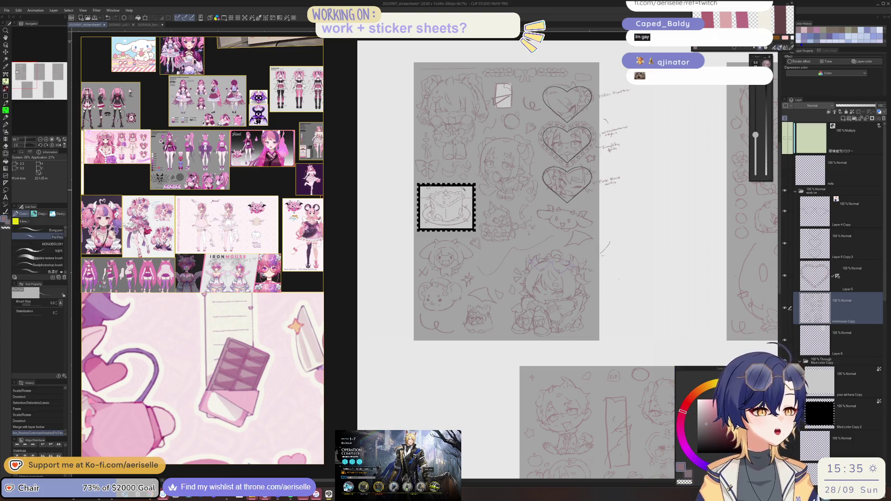
pyautogui.scroll(3, 433, 182)
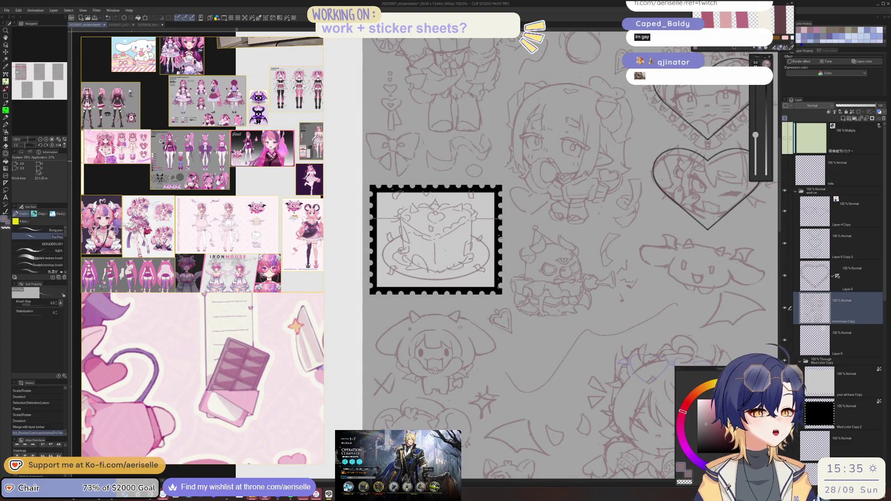
pyautogui.scroll(-3, 214, 212)
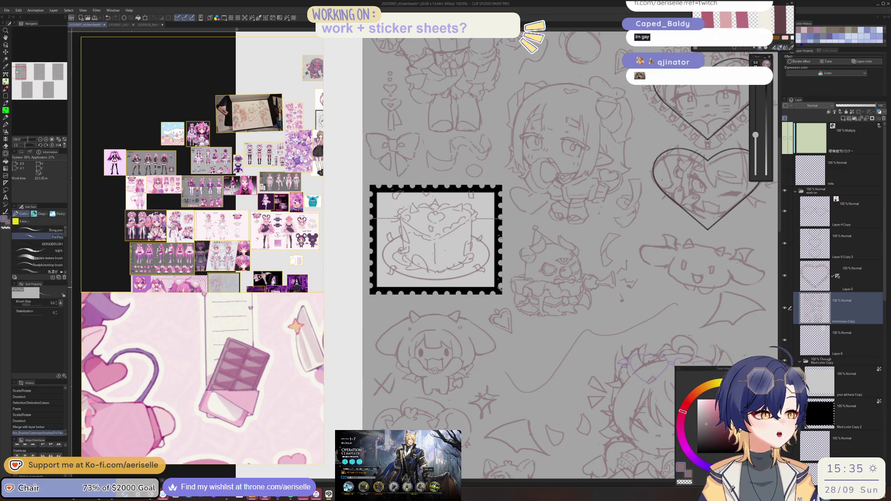
pyautogui.scroll(3, 494, 277)
pyautogui.press('e')
pyautogui.click(494, 277)
pyautogui.scroll(-5, 494, 277)
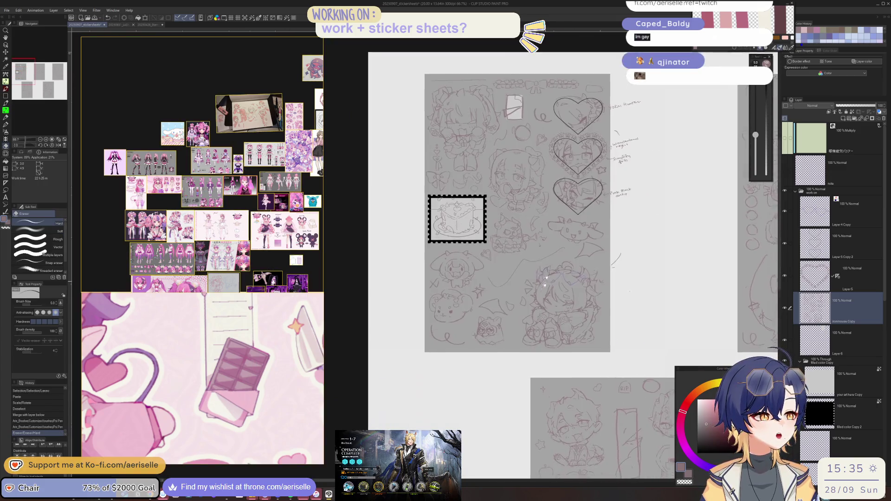
pyautogui.scroll(2, 470, 306)
pyautogui.moveTo(487, 320); pyautogui.dragTo(466, 297)
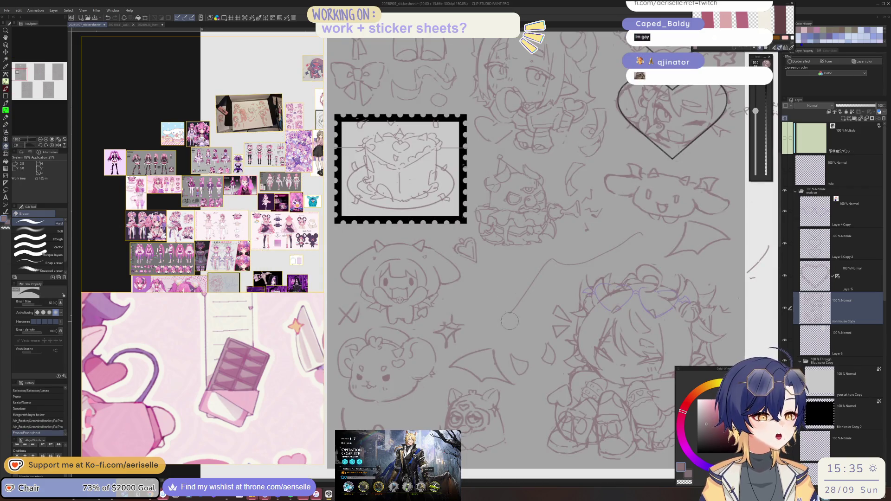
pyautogui.press('p')
pyautogui.moveTo(430, 331)
pyautogui.mouseDown()
pyautogui.moveTo(445, 301)
pyautogui.moveTo(434, 328)
pyautogui.mouseUp()
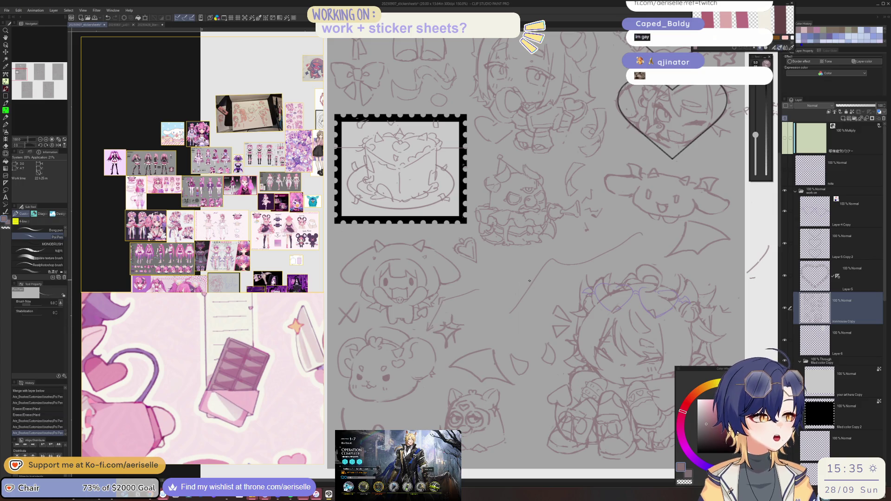
# Step: Redraw the bat creature's left cheek, erasing the rough lines around it
pyautogui.scroll(-2, 525, 282)
pyautogui.scroll(8, 490, 227)
pyautogui.moveTo(484, 183)
pyautogui.mouseDown()
pyautogui.moveTo(469, 200)
pyautogui.moveTo(445, 285)
pyautogui.mouseUp()
pyautogui.moveTo(446, 235)
pyautogui.mouseDown()
pyautogui.moveTo(439, 280)
pyautogui.moveTo(482, 320)
pyautogui.mouseUp()
pyautogui.press('e')
pyautogui.moveTo(492, 288); pyautogui.dragTo(522, 313)
pyautogui.press('p')
pyautogui.moveTo(467, 312); pyautogui.dragTo(488, 330)
pyautogui.moveTo(483, 313); pyautogui.dragTo(504, 327)
pyautogui.scroll(-2, 513, 288)
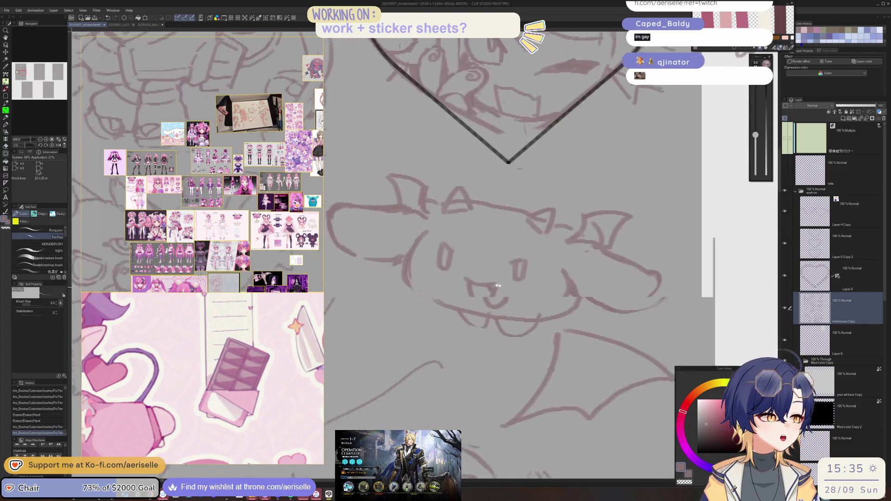
pyautogui.scroll(2, 512, 288)
# Step: Touch up the face line and clean the sketch near the cheek
pyautogui.press('e')
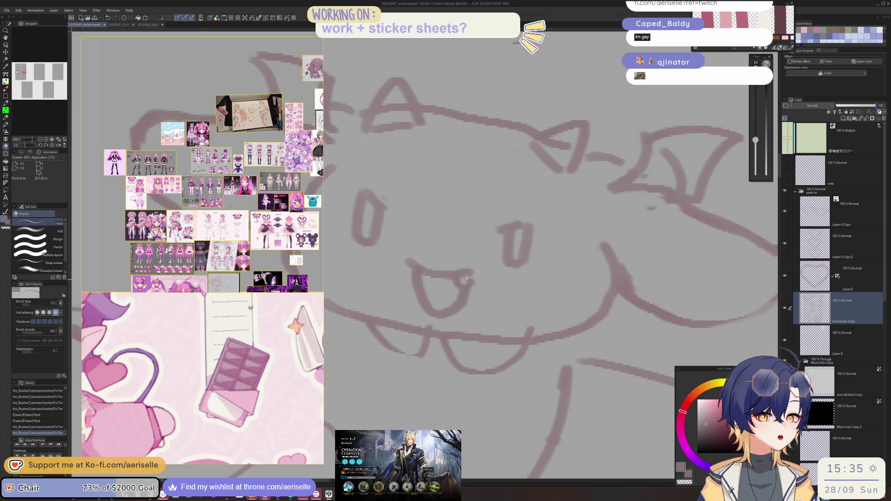
pyautogui.click(464, 280)
pyautogui.press('p')
pyautogui.moveTo(463, 286)
pyautogui.mouseDown()
pyautogui.moveTo(477, 276)
pyautogui.moveTo(525, 300)
pyautogui.mouseUp()
pyautogui.scroll(-4, 513, 288)
pyautogui.scroll(2, 514, 291)
pyautogui.press('e')
pyautogui.moveTo(517, 292)
pyautogui.mouseDown()
pyautogui.moveTo(527, 302)
pyautogui.moveTo(506, 299)
pyautogui.mouseUp()
pyautogui.press('p')
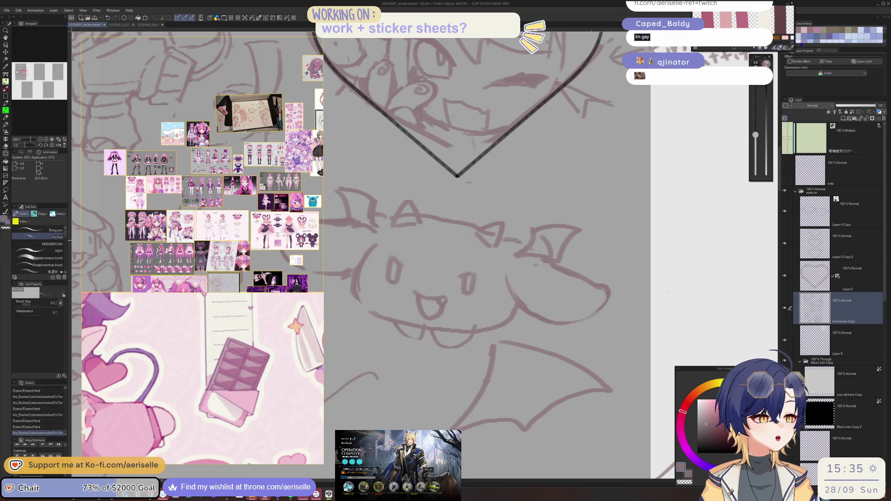
# Step: Erase stray lines near the horn and tidy overlapping strokes along the creature's outline
pyautogui.press('e')
pyautogui.moveTo(484, 234); pyautogui.dragTo(490, 236)
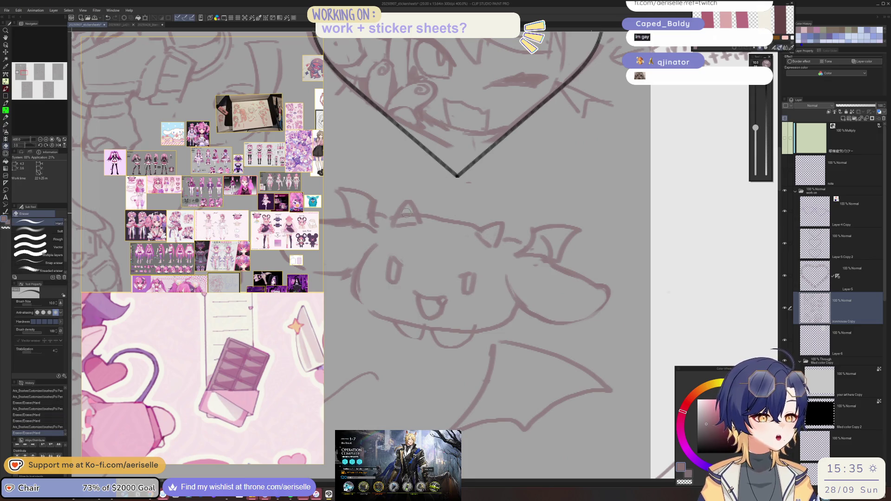
pyautogui.moveTo(407, 216)
pyautogui.mouseDown()
pyautogui.moveTo(425, 211)
pyautogui.moveTo(416, 226)
pyautogui.moveTo(437, 211)
pyautogui.mouseUp()
pyautogui.press('p')
pyautogui.press('e')
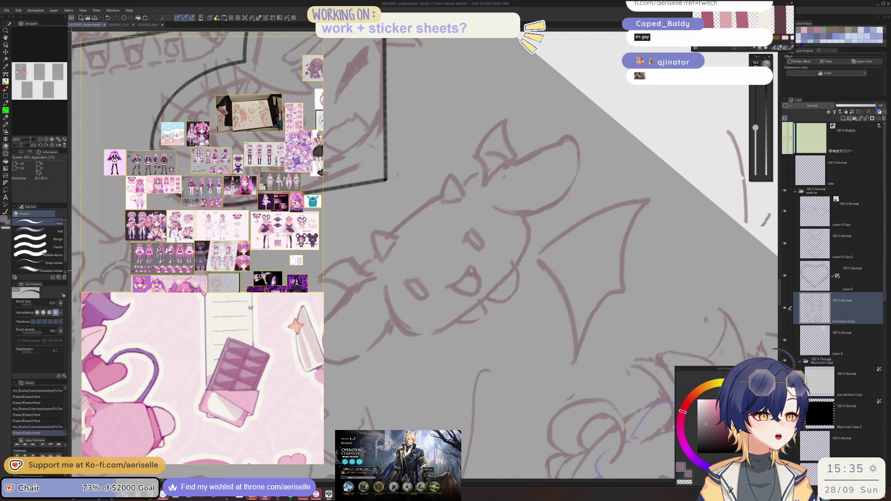
pyautogui.press('p')
pyautogui.moveTo(379, 258)
pyautogui.mouseDown()
pyautogui.moveTo(365, 279)
pyautogui.moveTo(370, 274)
pyautogui.mouseUp()
pyautogui.press('e')
pyautogui.moveTo(369, 274); pyautogui.dragTo(383, 273)
pyautogui.press('p')
pyautogui.press('e')
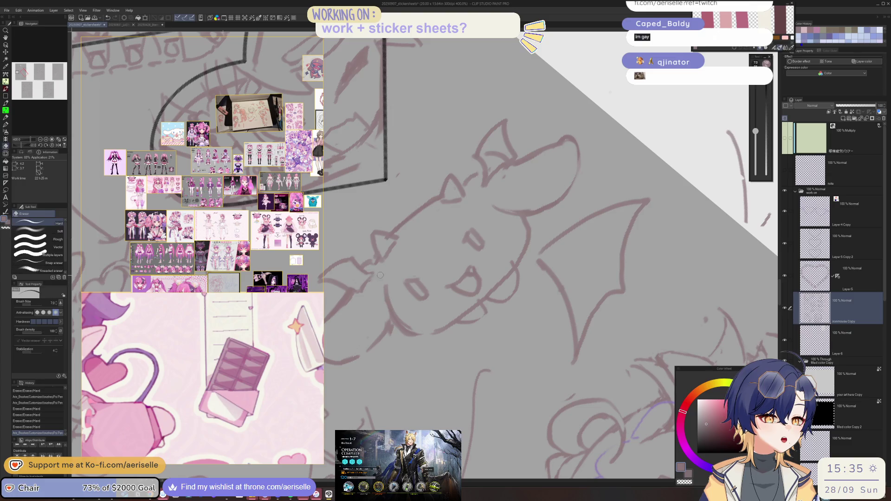
pyautogui.moveTo(537, 228)
pyautogui.mouseDown()
pyautogui.moveTo(522, 238)
pyautogui.moveTo(569, 225)
pyautogui.mouseUp()
pyautogui.press('p')
# Step: Darken both of the creature's eyes and add a small nose between them
pyautogui.press('e')
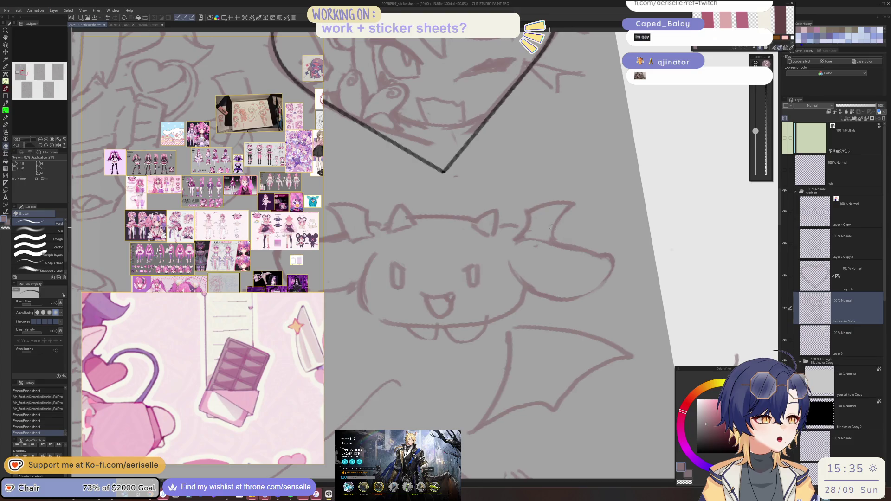
pyautogui.scroll(-3, 507, 254)
pyautogui.press('p')
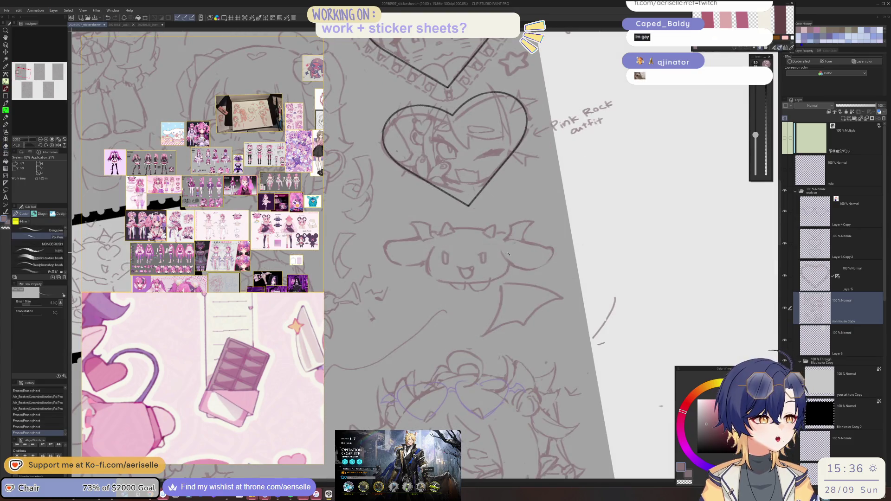
pyautogui.scroll(5, 486, 258)
pyautogui.moveTo(512, 277); pyautogui.dragTo(519, 248)
pyautogui.moveTo(356, 248); pyautogui.dragTo(366, 291)
pyautogui.moveTo(423, 258)
pyautogui.mouseDown()
pyautogui.moveTo(425, 278)
pyautogui.moveTo(426, 263)
pyautogui.mouseUp()
pyautogui.scroll(-3, 413, 260)
pyautogui.hotkey('ctrl', 'z')
# Step: Enlarge the eraser and clear the lines around the creature's mouth
pyautogui.press('e')
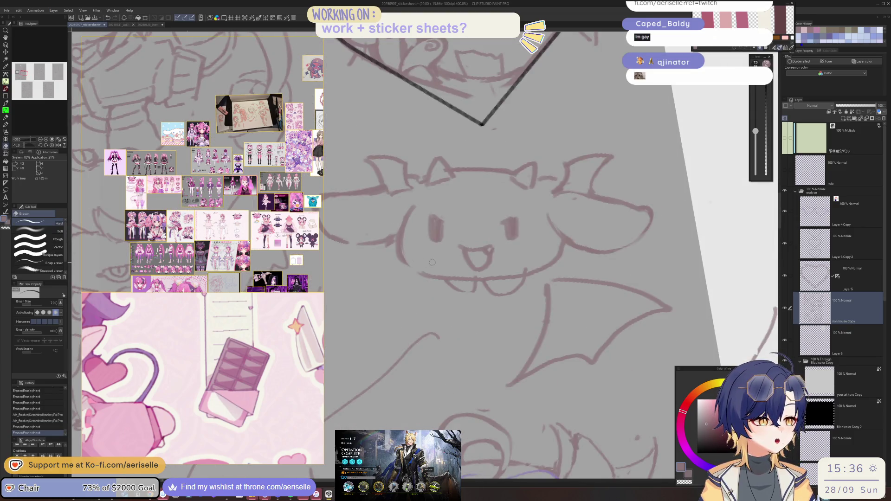
pyautogui.scroll(-5, 477, 259)
pyautogui.scroll(5, 461, 261)
pyautogui.press(']')
pyautogui.press(']')
pyautogui.press(']')
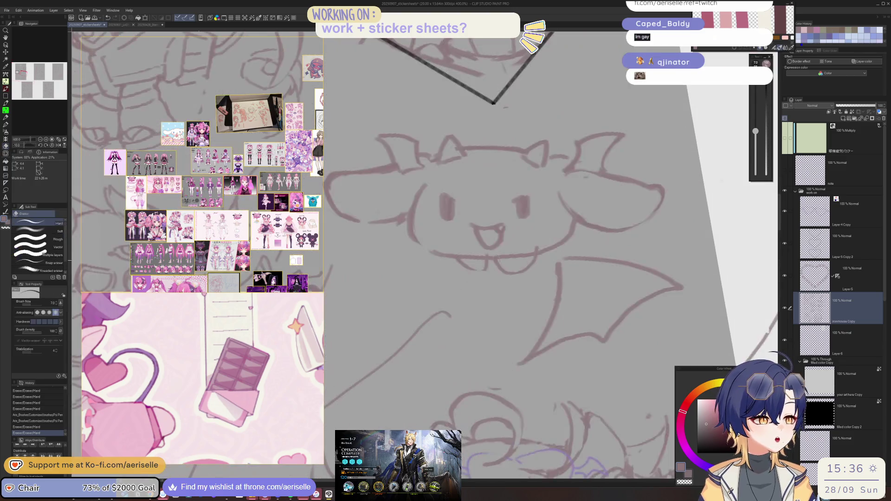
pyautogui.moveTo(461, 261)
pyautogui.mouseDown()
pyautogui.moveTo(485, 266)
pyautogui.moveTo(477, 276)
pyautogui.moveTo(533, 263)
pyautogui.moveTo(512, 277)
pyautogui.moveTo(541, 245)
pyautogui.mouseUp()
pyautogui.press('p')
pyautogui.hotkey('ctrl', 'z')
pyautogui.press('e')
pyautogui.press('p')
# Step: Tidy and redraw the tongue outline, then zoom out with the canvas rotation reset
pyautogui.press('e')
pyautogui.moveTo(515, 274); pyautogui.dragTo(497, 279)
pyautogui.press('p')
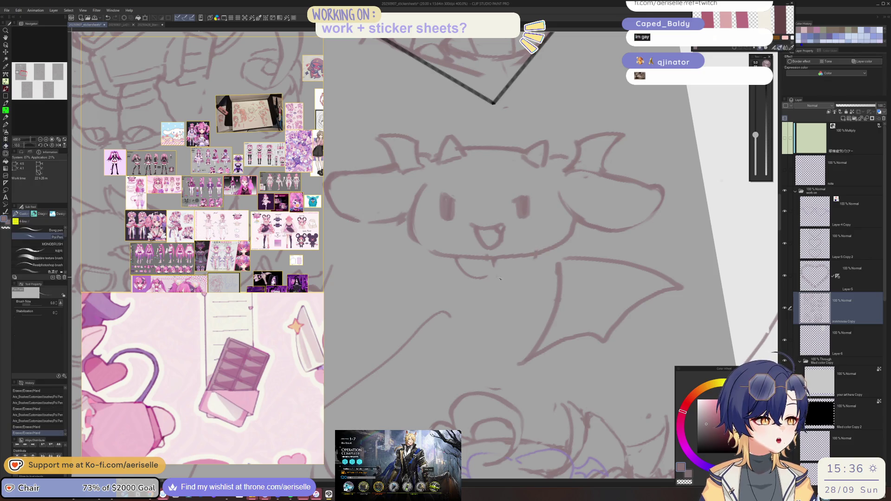
pyautogui.moveTo(533, 256)
pyautogui.mouseDown()
pyautogui.moveTo(519, 276)
pyautogui.moveTo(537, 256)
pyautogui.mouseUp()
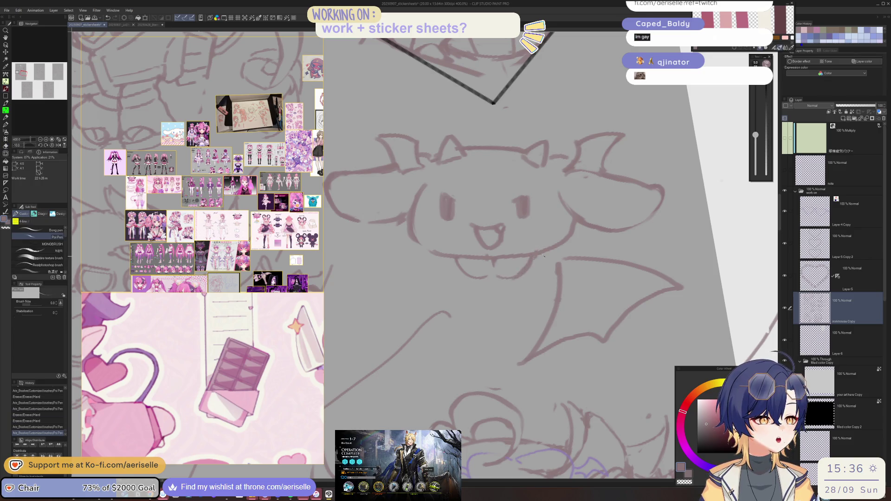
pyautogui.hotkey('ctrl', 'alt', '0')
pyautogui.scroll(4, 576, 249)
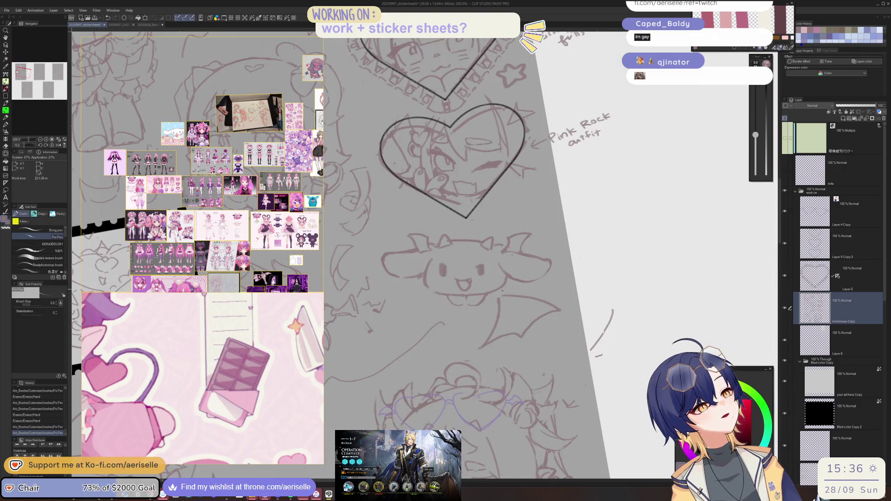
pyautogui.scroll(-1, 519, 293)
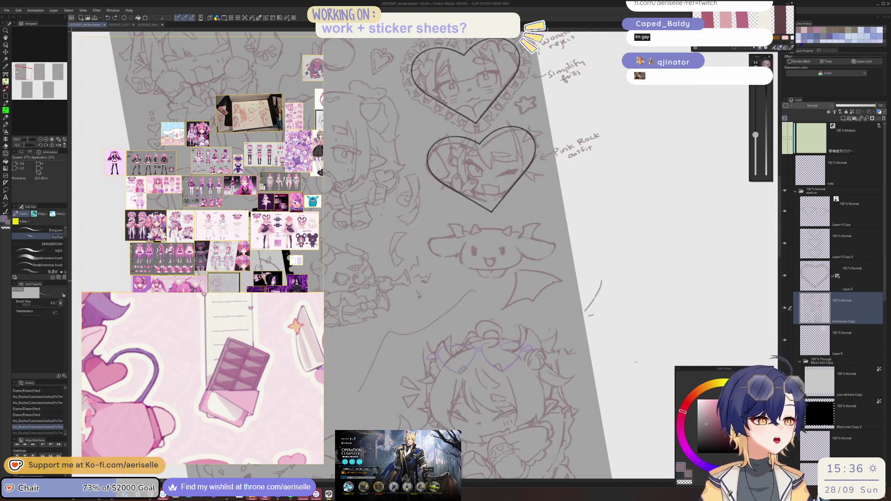
pyautogui.hotkey('ctrl', 'alt', 'r')
pyautogui.scroll(-3, 586, 291)
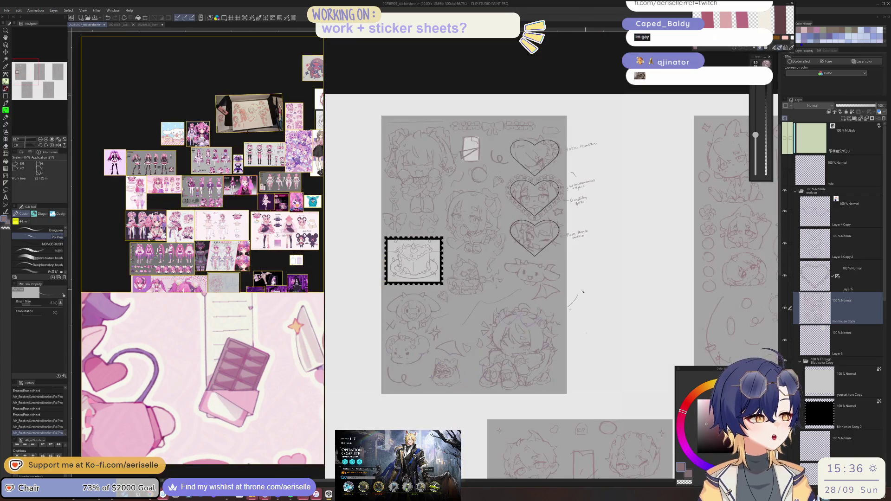
# Step: Erase a stray line across the sticker sheet
pyautogui.moveTo(512, 327); pyautogui.dragTo(544, 275)
pyautogui.scroll(4, 520, 261)
pyautogui.press('e')
pyautogui.moveTo(599, 214); pyautogui.dragTo(485, 252)
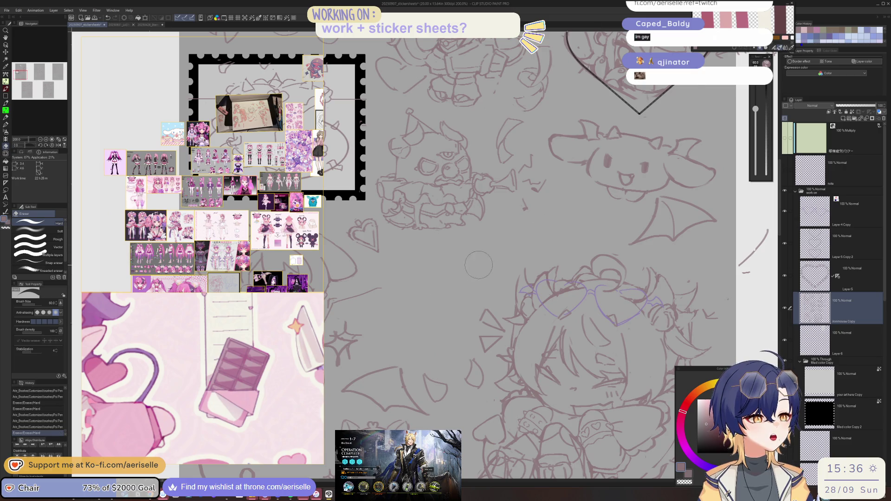
pyautogui.scroll(-4, 475, 263)
pyautogui.scroll(4, 446, 300)
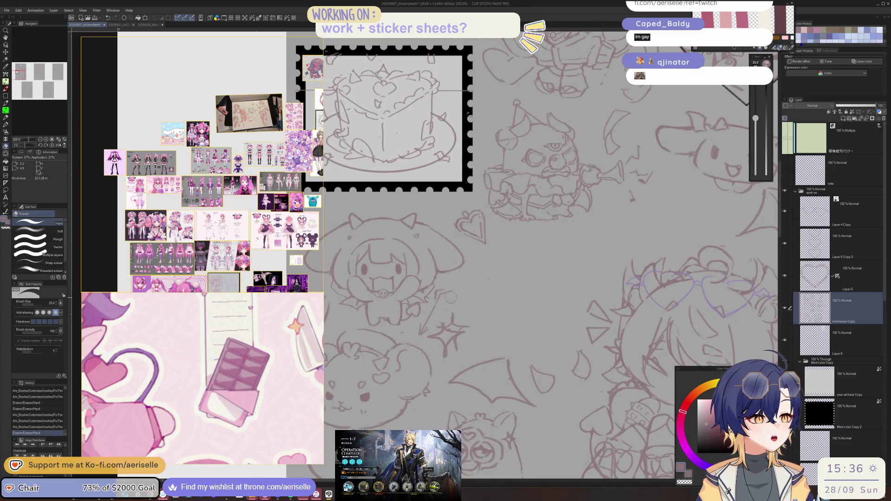
pyautogui.scroll(-4, 462, 307)
# Step: Lasso the round bear sketch and move it up and right, next to the horned chibi
pyautogui.moveTo(462, 307); pyautogui.dragTo(467, 279)
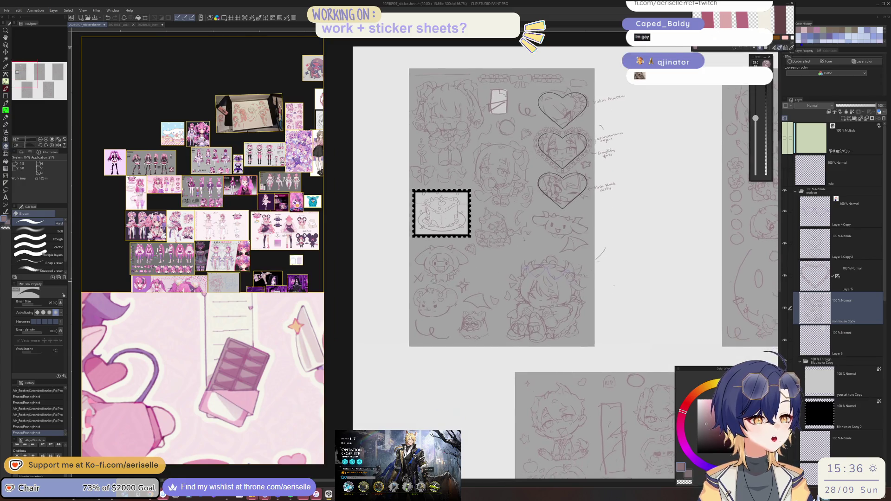
pyautogui.scroll(1, 426, 282)
pyautogui.press('m')
pyautogui.moveTo(397, 323)
pyautogui.mouseDown()
pyautogui.moveTo(427, 338)
pyautogui.moveTo(472, 310)
pyautogui.moveTo(466, 292)
pyautogui.moveTo(436, 280)
pyautogui.mouseUp()
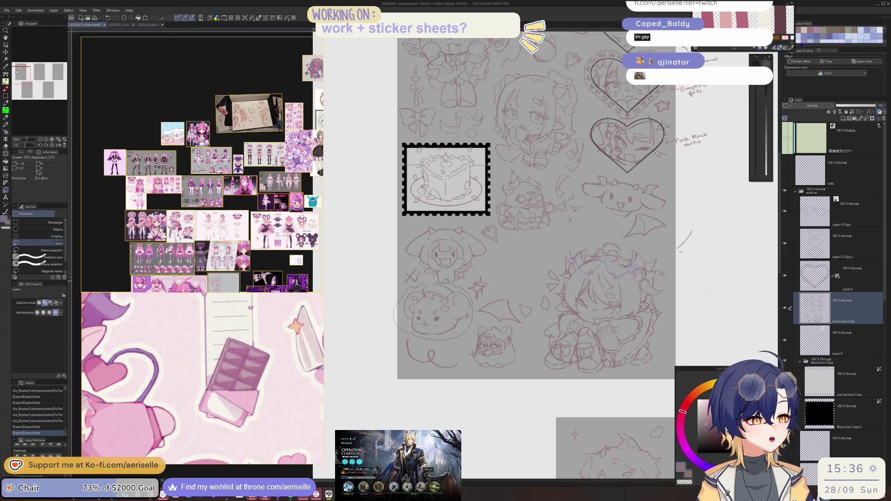
pyautogui.scroll(1, 429, 286)
pyautogui.press('k')
pyautogui.moveTo(441, 324)
pyautogui.mouseDown()
pyautogui.moveTo(590, 229)
pyautogui.moveTo(567, 267)
pyautogui.mouseUp()
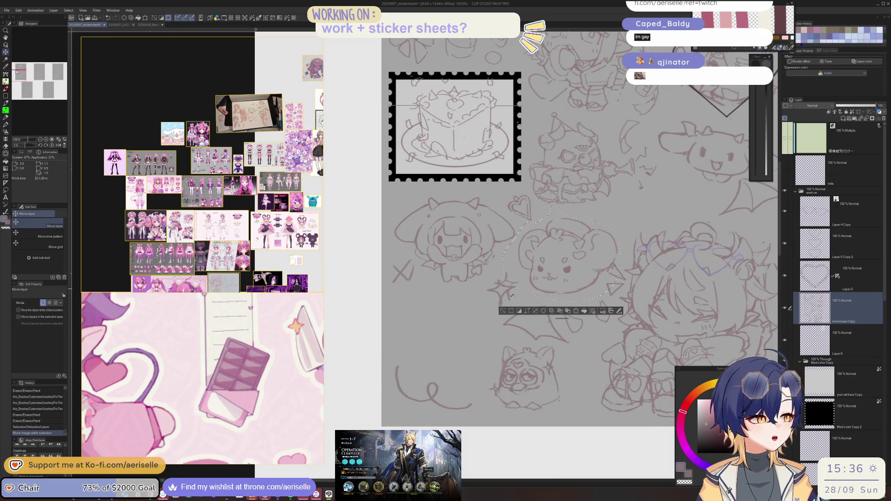
pyautogui.click(503, 311)
pyautogui.scroll(-5, 595, 258)
pyautogui.scroll(10, 552, 287)
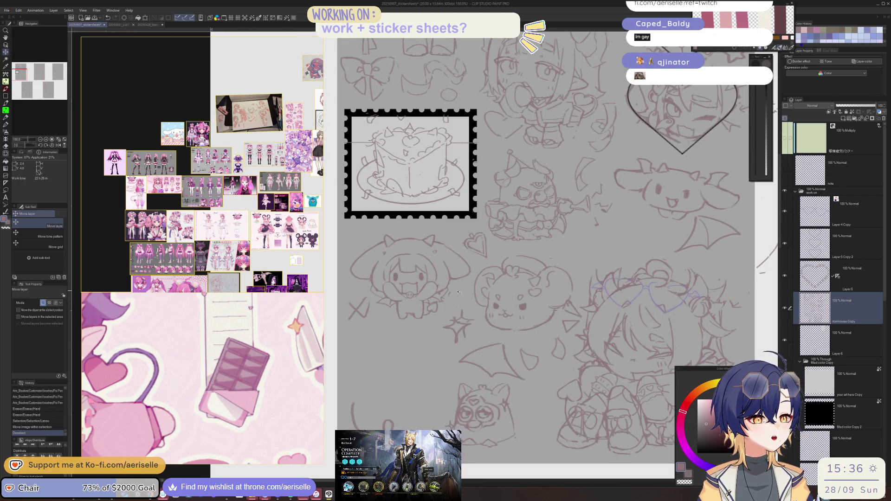
pyautogui.scroll(-4, 463, 290)
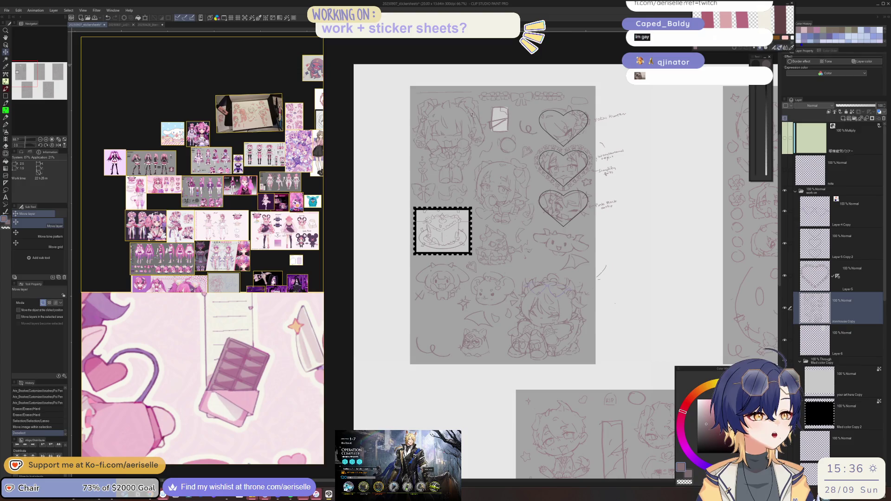
pyautogui.scroll(4, 471, 123)
pyautogui.scroll(-4, 485, 213)
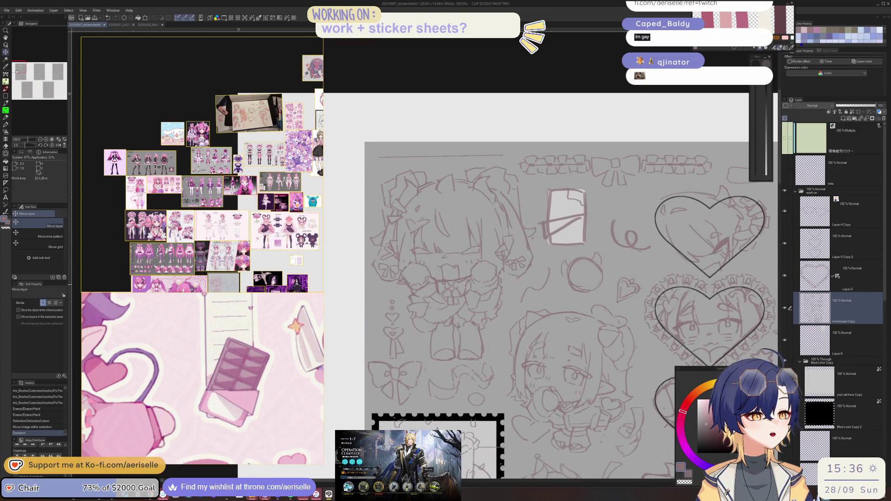
# Step: Lasso the chibi's left eye circle and nudge it to the right
pyautogui.scroll(5, 375, 311)
pyautogui.press('m')
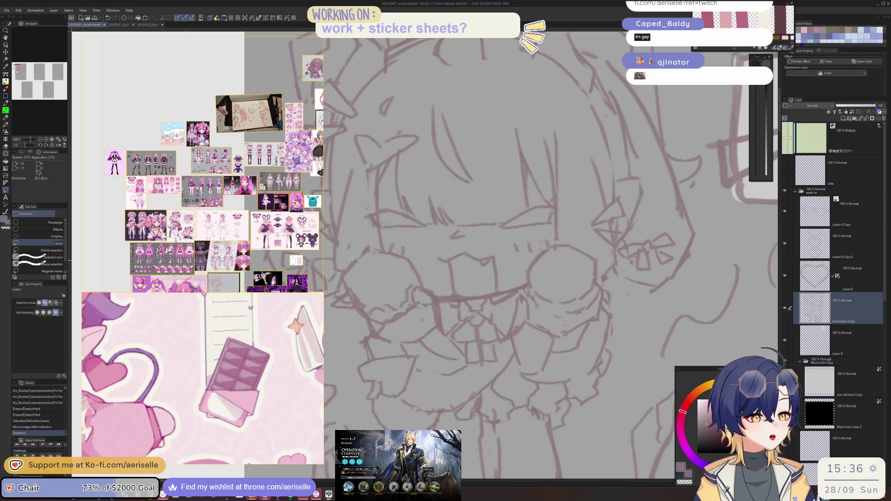
pyautogui.moveTo(352, 297); pyautogui.dragTo(343, 282)
pyautogui.hotkey('ctrl', 'z')
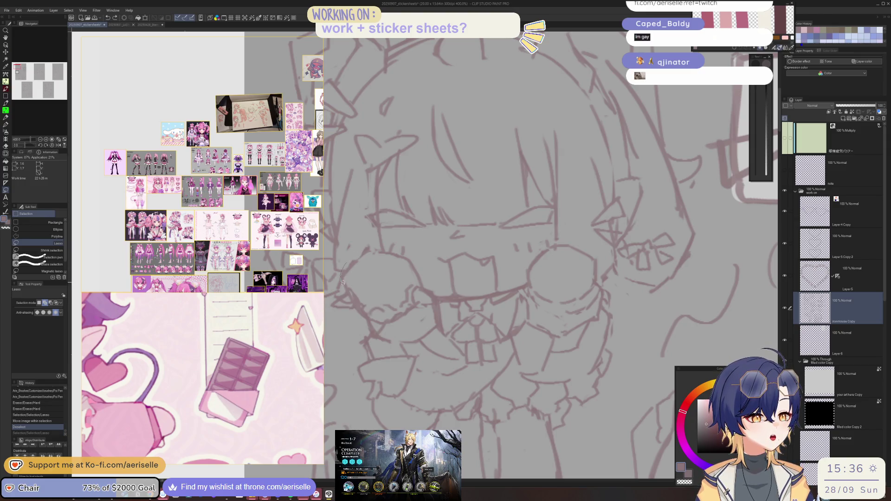
pyautogui.moveTo(370, 319)
pyautogui.mouseDown()
pyautogui.moveTo(391, 324)
pyautogui.moveTo(435, 293)
pyautogui.moveTo(419, 265)
pyautogui.moveTo(377, 248)
pyautogui.mouseUp()
pyautogui.press('k')
pyautogui.moveTo(408, 295); pyautogui.dragTo(481, 287)
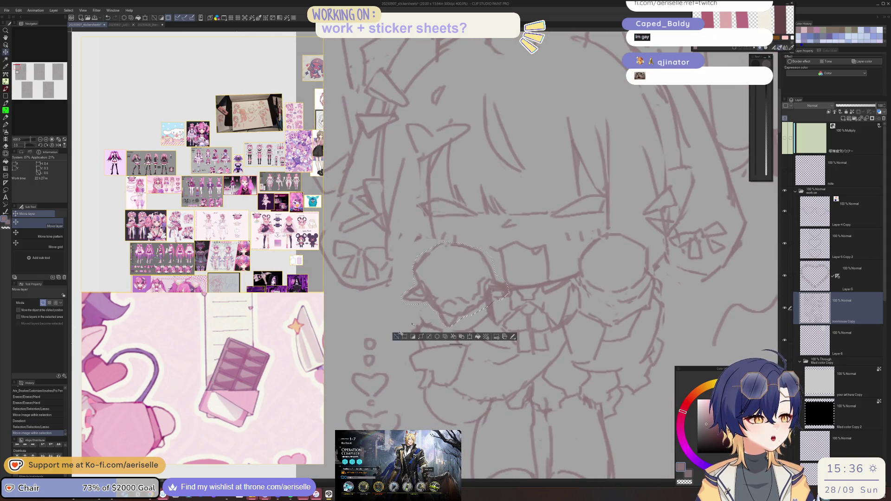
pyautogui.hotkey('ctrl', 'd')
# Step: Lasso the right eye circle and shift it slightly left
pyautogui.press('m')
pyautogui.moveTo(575, 246)
pyautogui.mouseDown()
pyautogui.moveTo(583, 283)
pyautogui.moveTo(624, 296)
pyautogui.mouseUp()
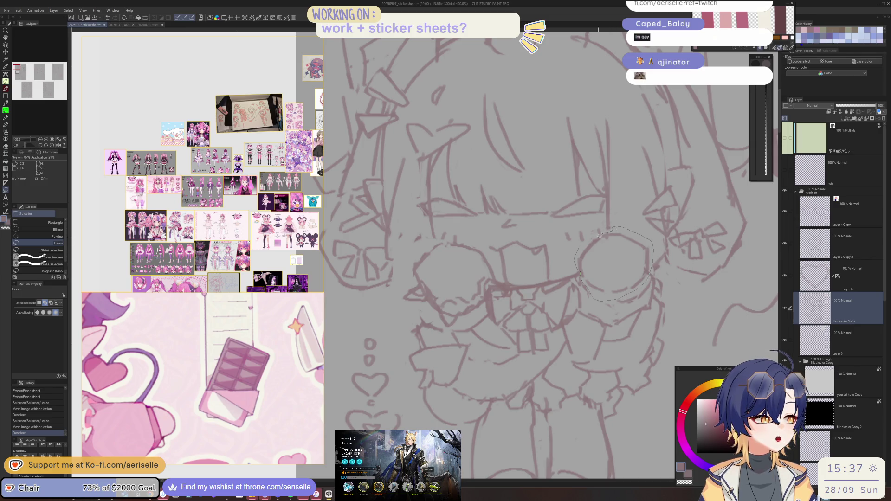
pyautogui.moveTo(600, 235); pyautogui.dragTo(603, 231)
pyautogui.press('k')
pyautogui.moveTo(618, 283); pyautogui.dragTo(595, 290)
pyautogui.hotkey('ctrl', 'd')
# Step: Erase a small spot near the mouth and try a line there, undoing it
pyautogui.press('e')
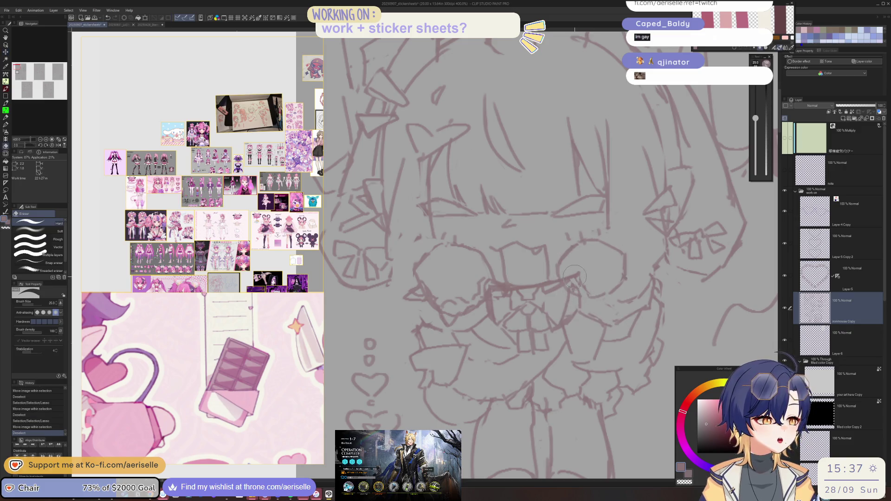
pyautogui.click(575, 273)
pyautogui.scroll(-2, 576, 273)
pyautogui.press('p')
pyautogui.moveTo(490, 279)
pyautogui.mouseDown()
pyautogui.moveTo(496, 292)
pyautogui.moveTo(521, 294)
pyautogui.mouseUp()
pyautogui.hotkey('ctrl', 'z')
pyautogui.press('e')
pyautogui.press('p')
pyautogui.press('e')
pyautogui.press('p')
# Step: Undo the last erase and redraw the lines around the right glasses lens with the Poi Pen
pyautogui.hotkey('ctrl', 'z')
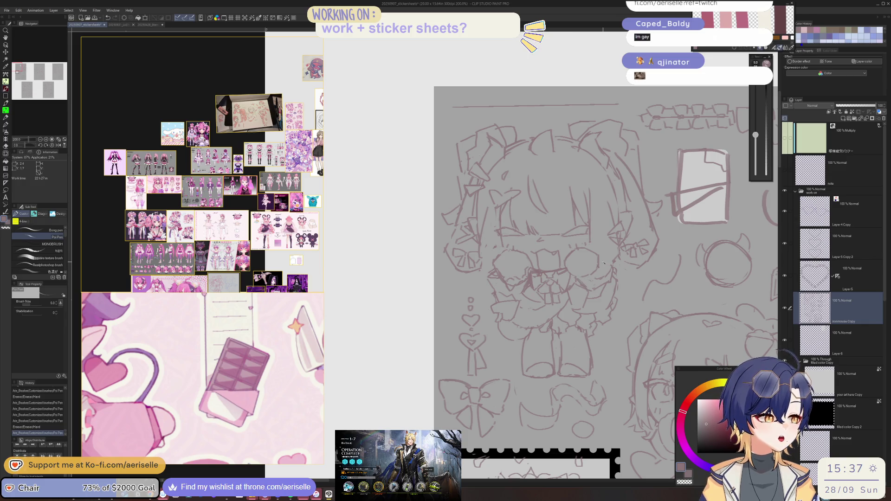
pyautogui.moveTo(605, 270)
pyautogui.mouseDown()
pyautogui.moveTo(586, 288)
pyautogui.moveTo(604, 284)
pyautogui.mouseUp()
pyautogui.press('e')
pyautogui.press('p')
pyautogui.moveTo(603, 284)
pyautogui.mouseDown()
pyautogui.moveTo(609, 270)
pyautogui.moveTo(596, 283)
pyautogui.mouseUp()
pyautogui.press('e')
pyautogui.press('p')
pyautogui.scroll(5, 484, 231)
pyautogui.scroll(10, 252, 251)
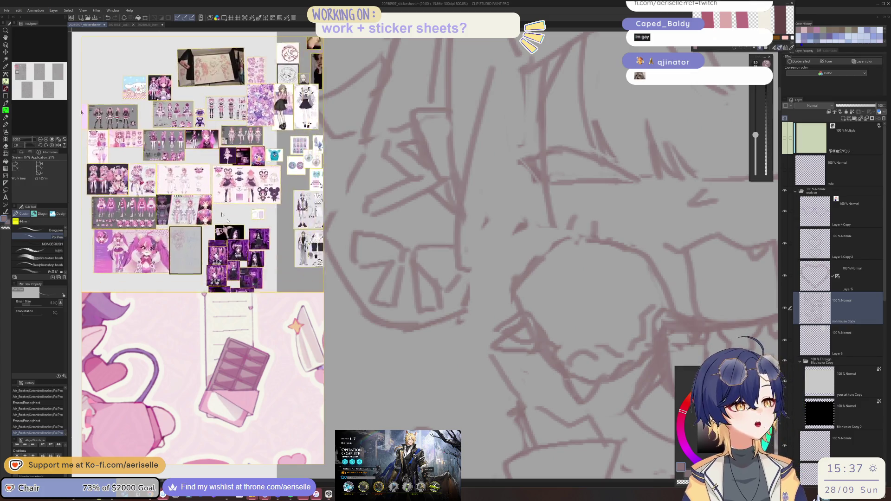
# Step: Add a short face stroke, erase stray strokes, and draw a new line down the face
pyautogui.scroll(1, 188, 194)
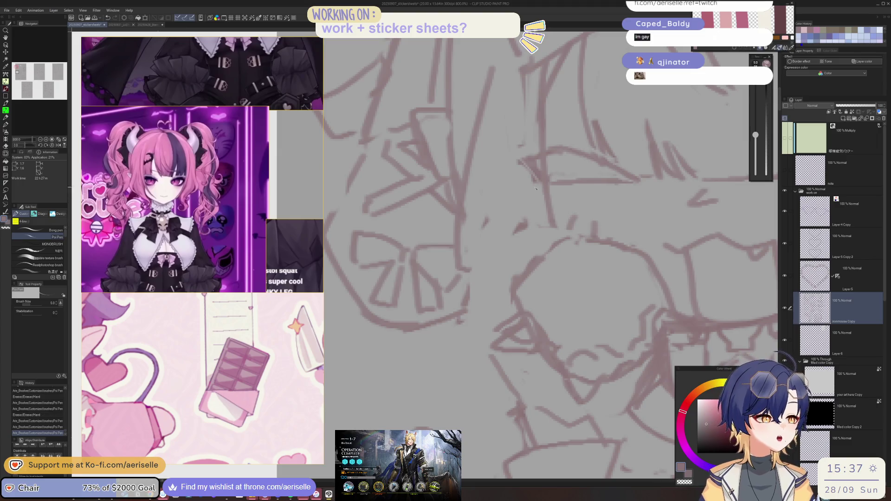
pyautogui.moveTo(547, 222); pyautogui.dragTo(564, 235)
pyautogui.press('e')
pyautogui.moveTo(473, 222)
pyautogui.mouseDown()
pyautogui.moveTo(505, 208)
pyautogui.moveTo(533, 218)
pyautogui.mouseUp()
pyautogui.press('p')
pyautogui.moveTo(469, 202)
pyautogui.mouseDown()
pyautogui.moveTo(458, 275)
pyautogui.moveTo(508, 327)
pyautogui.mouseUp()
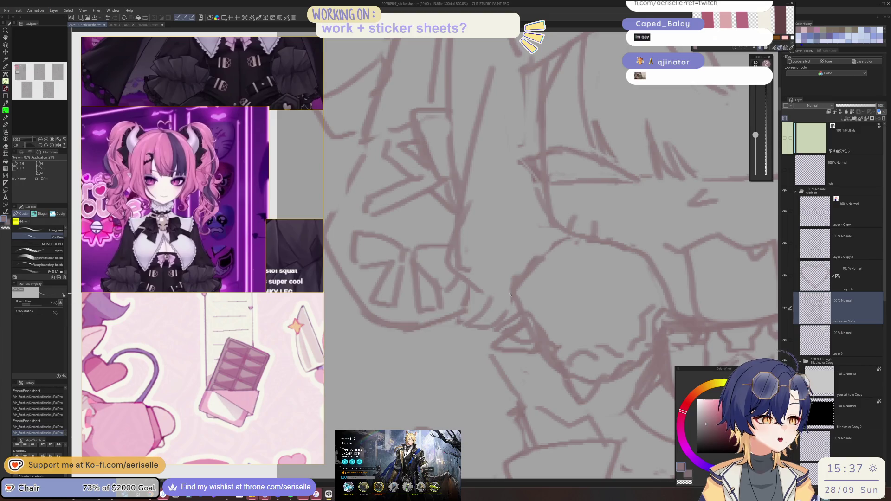
pyautogui.scroll(-4, 509, 328)
pyautogui.scroll(4, 458, 251)
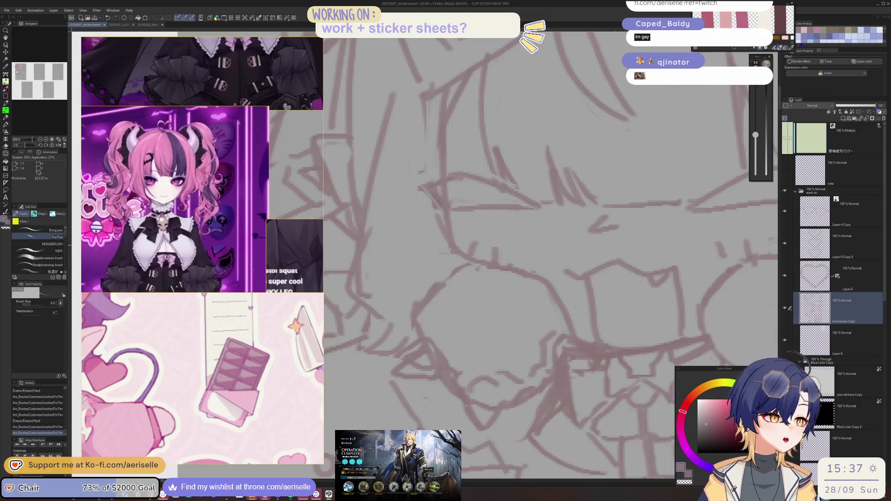
# Step: Erase and redraw the face line, then clean up strokes near the right cheek
pyautogui.press('e')
pyautogui.moveTo(464, 215); pyautogui.dragTo(434, 236)
pyautogui.moveTo(445, 228); pyautogui.dragTo(457, 273)
pyautogui.press('p')
pyautogui.scroll(-2, 458, 252)
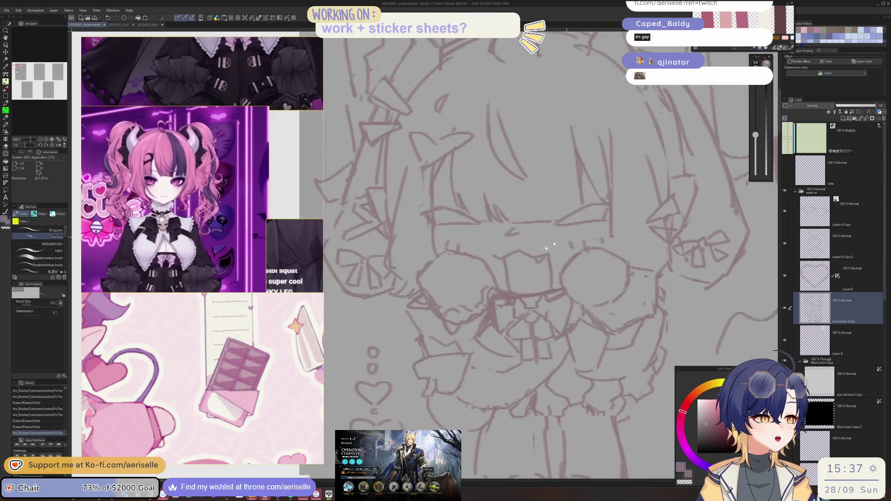
pyautogui.moveTo(584, 241)
pyautogui.mouseDown()
pyautogui.moveTo(642, 275)
pyautogui.moveTo(631, 298)
pyautogui.moveTo(626, 293)
pyautogui.mouseUp()
pyautogui.press('e')
pyautogui.moveTo(610, 283)
pyautogui.mouseDown()
pyautogui.moveTo(628, 297)
pyautogui.moveTo(646, 291)
pyautogui.mouseUp()
pyautogui.press('p')
pyautogui.scroll(-5, 647, 291)
pyautogui.scroll(5, 495, 249)
# Step: Add strokes to the left side of the chibi's head
pyautogui.moveTo(496, 249); pyautogui.dragTo(500, 303)
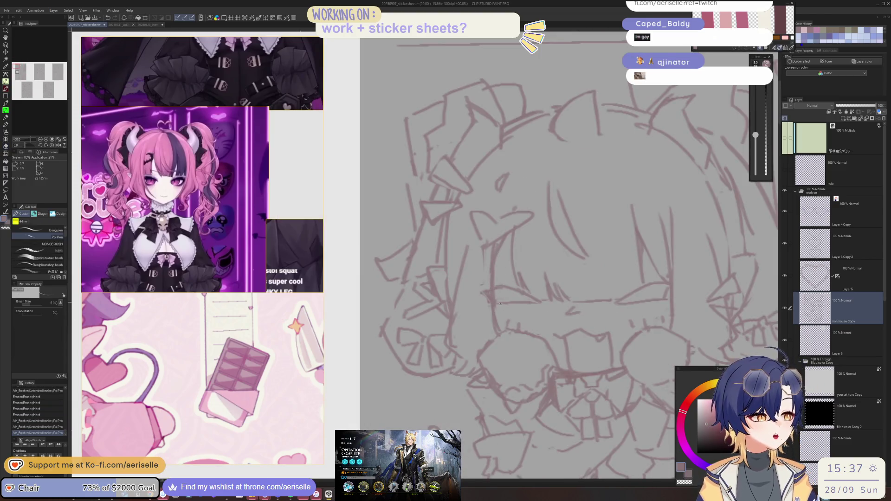
pyautogui.scroll(-5, 528, 281)
pyautogui.scroll(3, 504, 249)
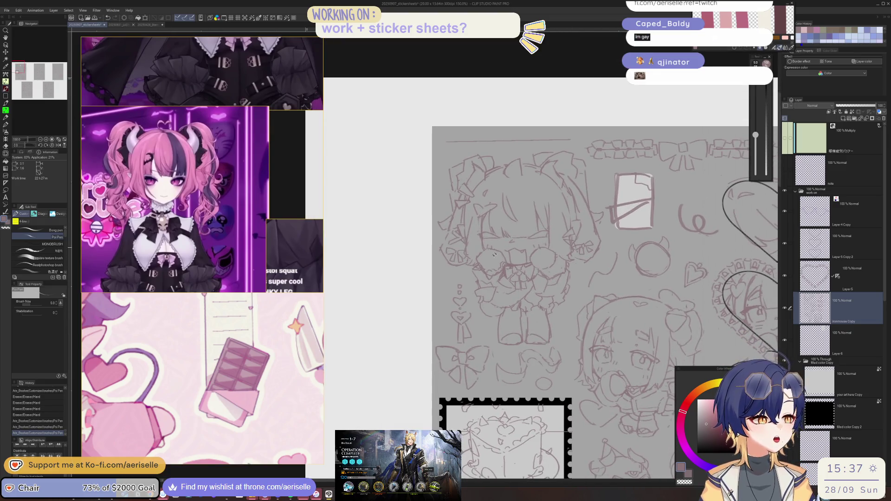
pyautogui.moveTo(476, 264)
pyautogui.mouseDown()
pyautogui.moveTo(487, 280)
pyautogui.moveTo(478, 280)
pyautogui.moveTo(491, 281)
pyautogui.mouseUp()
pyautogui.press('e')
pyautogui.press('p')
# Step: Erase small marks near the face with a size-150 eraser and redraw those face strokes
pyautogui.press('e')
pyautogui.press(']')
pyautogui.press(']')
pyautogui.moveTo(547, 275); pyautogui.dragTo(552, 278)
pyautogui.moveTo(547, 275); pyautogui.dragTo(553, 279)
pyautogui.moveTo(548, 276); pyautogui.dragTo(559, 279)
pyautogui.press('p')
pyautogui.moveTo(555, 277); pyautogui.dragTo(564, 273)
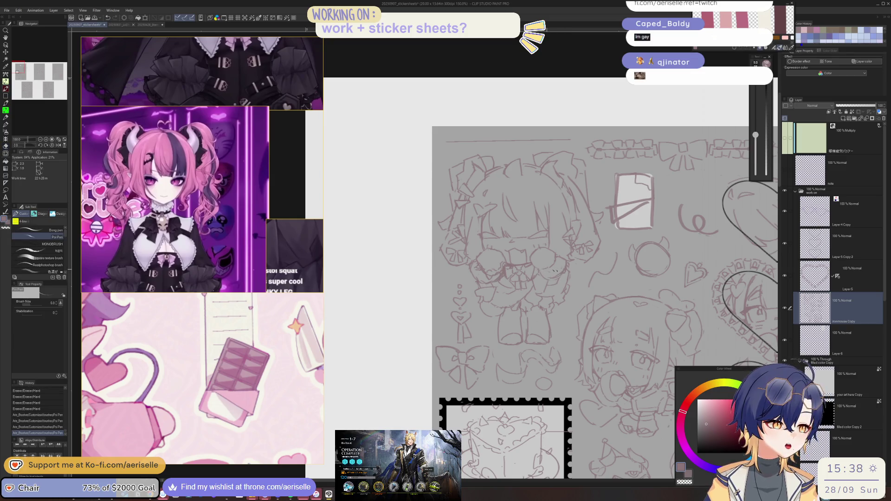
pyautogui.moveTo(574, 306); pyautogui.dragTo(556, 275)
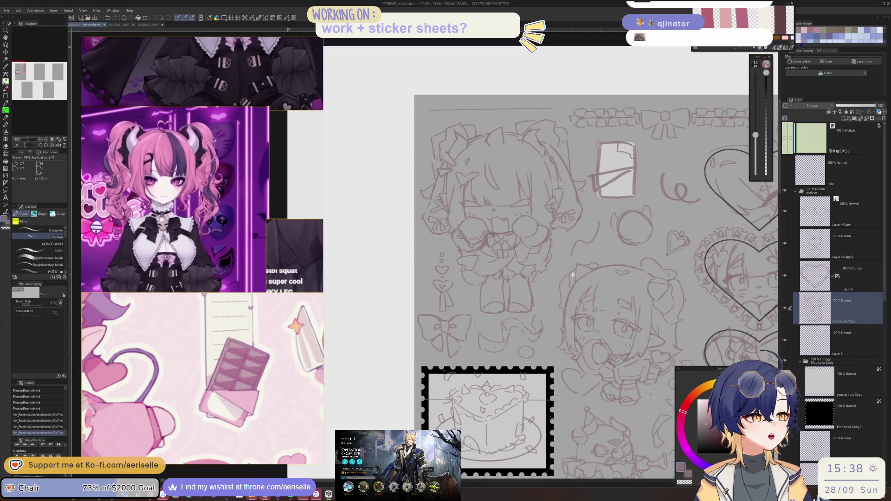
pyautogui.click(447, 251)
pyautogui.hotkey('ctrl', 'z')
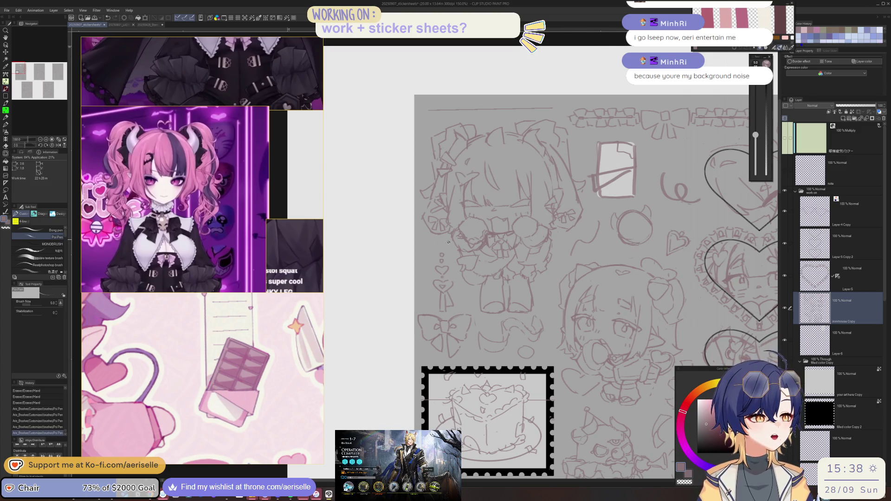
# Step: Clean up the chibi's mouth lines with the Eraser at size 6
pyautogui.scroll(5, 476, 238)
pyautogui.press('e')
pyautogui.press('[')
pyautogui.press('[')
pyautogui.press('[')
pyautogui.moveTo(383, 223); pyautogui.dragTo(395, 250)
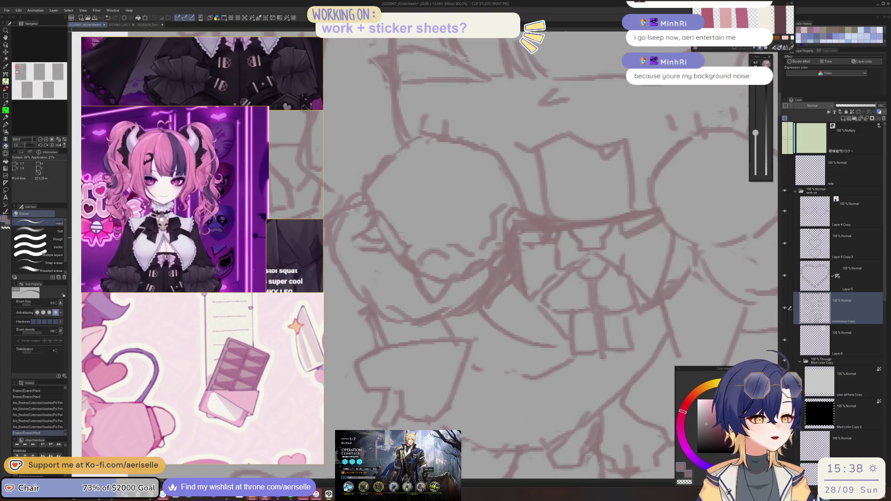
pyautogui.press('p')
pyautogui.press('e')
pyautogui.moveTo(446, 265)
pyautogui.mouseDown()
pyautogui.moveTo(431, 279)
pyautogui.moveTo(446, 285)
pyautogui.mouseUp()
pyautogui.scroll(-7, 537, 238)
# Step: Add a small Poi Pen stroke to the horned dragon's mouth
pyautogui.moveTo(537, 238)
pyautogui.mouseDown()
pyautogui.moveTo(570, 192)
pyautogui.moveTo(546, 187)
pyautogui.moveTo(518, 202)
pyautogui.mouseUp()
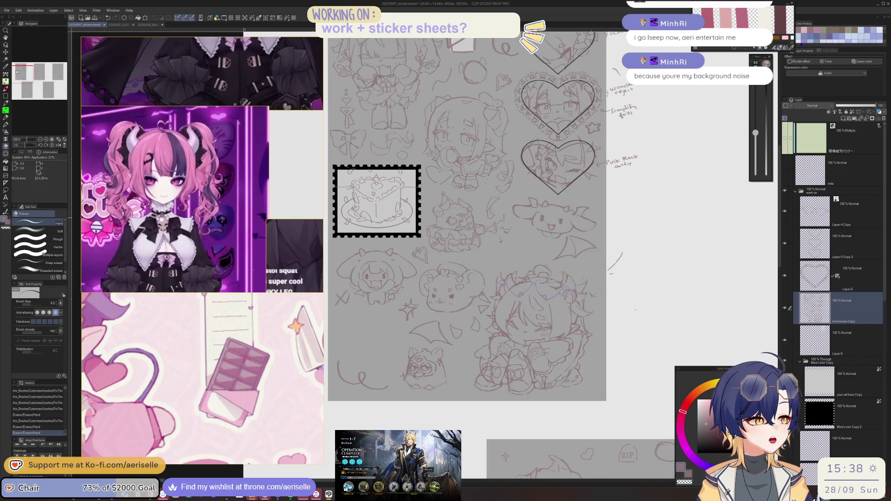
pyautogui.scroll(7, 550, 228)
pyautogui.press('p')
pyautogui.moveTo(559, 261); pyautogui.dragTo(580, 271)
pyautogui.scroll(-5, 617, 266)
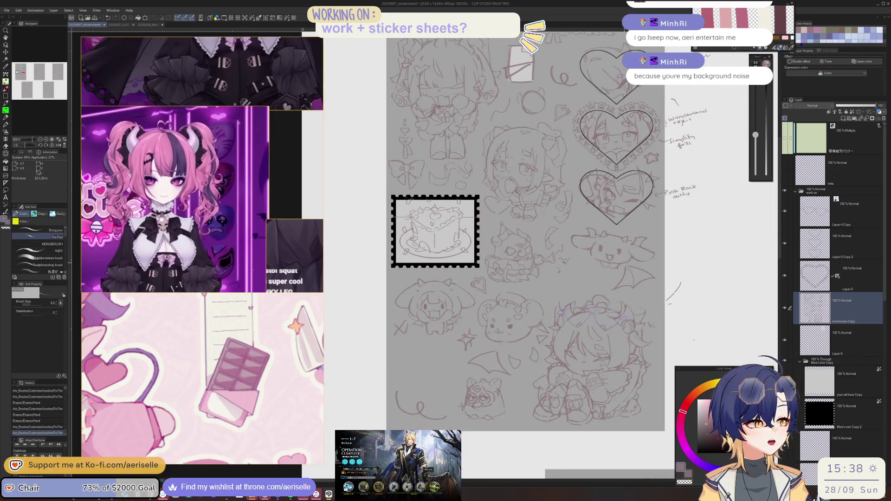
pyautogui.hscroll(3, 568, 242)
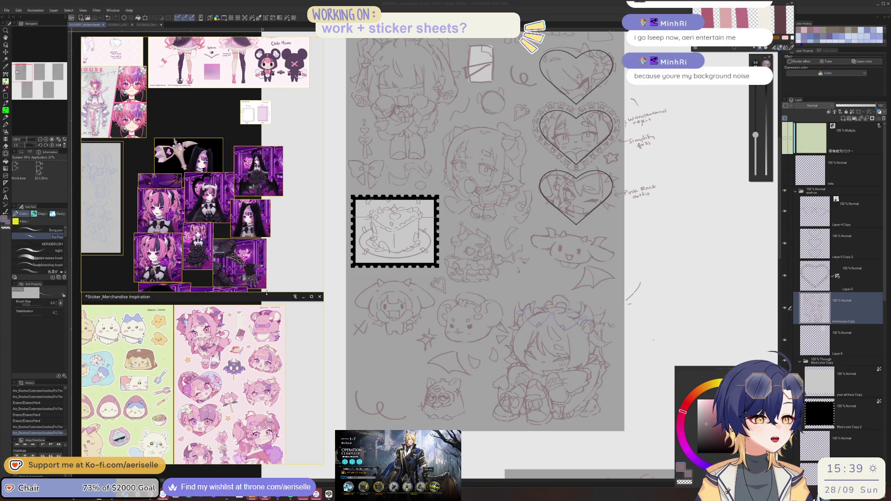
# Step: Enlarge the Sticker_Merchandise Inspiration window and browse through its sticker sheets
pyautogui.moveTo(267, 293); pyautogui.dragTo(253, 90)
pyautogui.scroll(5, 255, 197)
pyautogui.scroll(2, 254, 198)
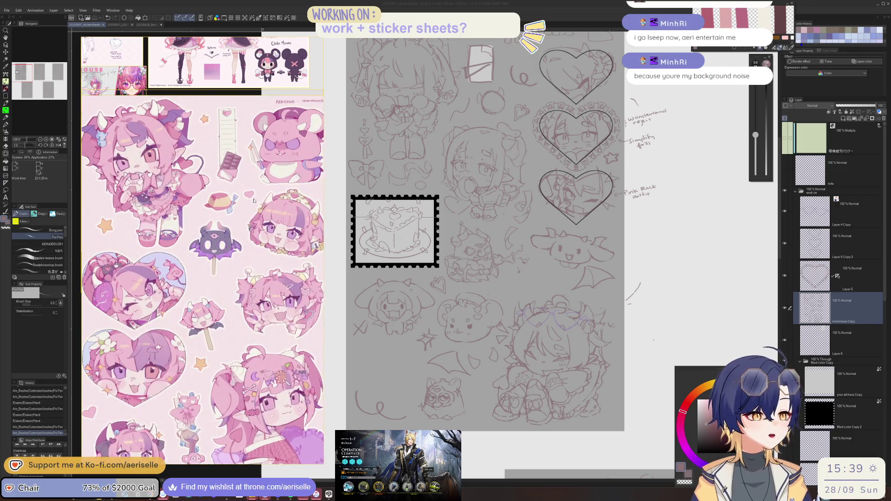
pyautogui.scroll(-5, 282, 198)
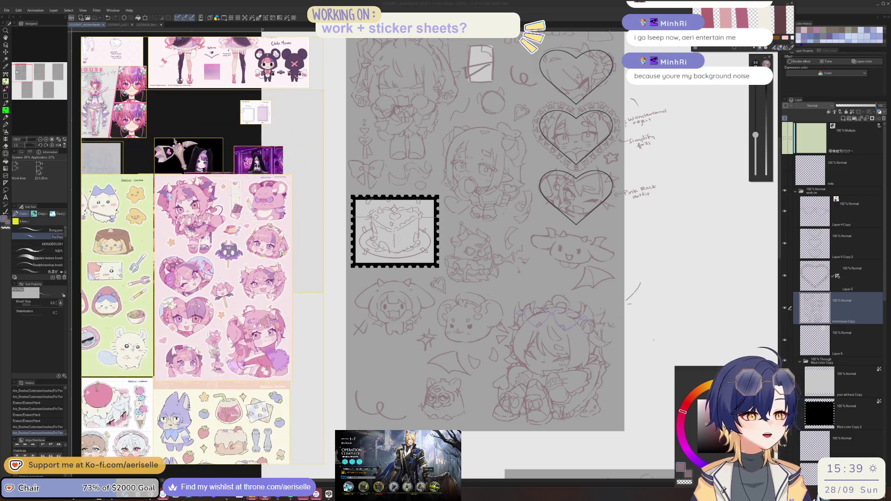
pyautogui.scroll(-5, 176, 140)
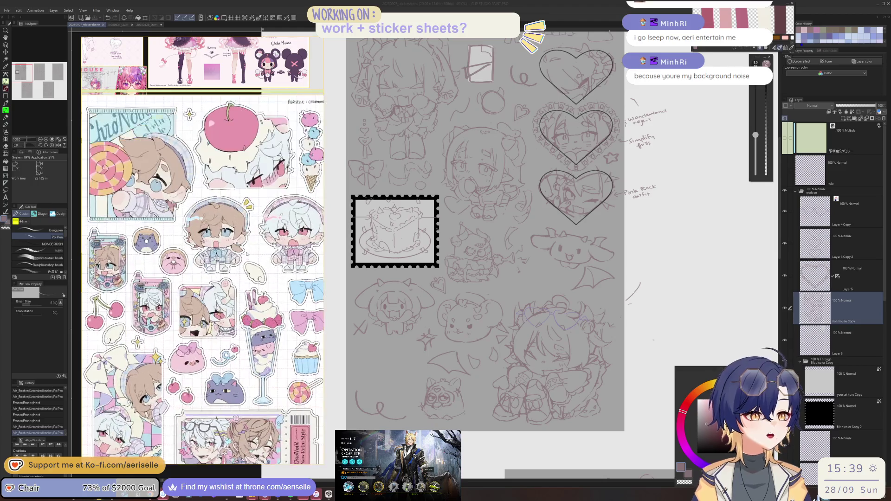
pyautogui.scroll(3, 244, 291)
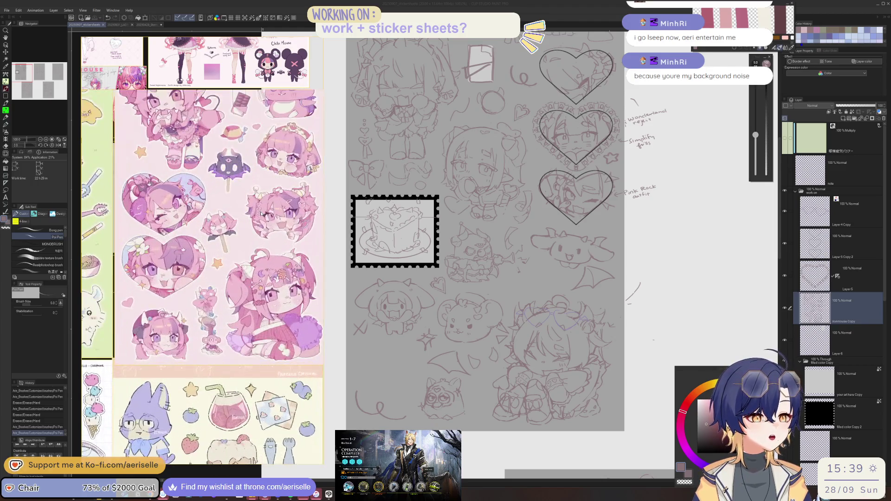
pyautogui.scroll(3, 244, 290)
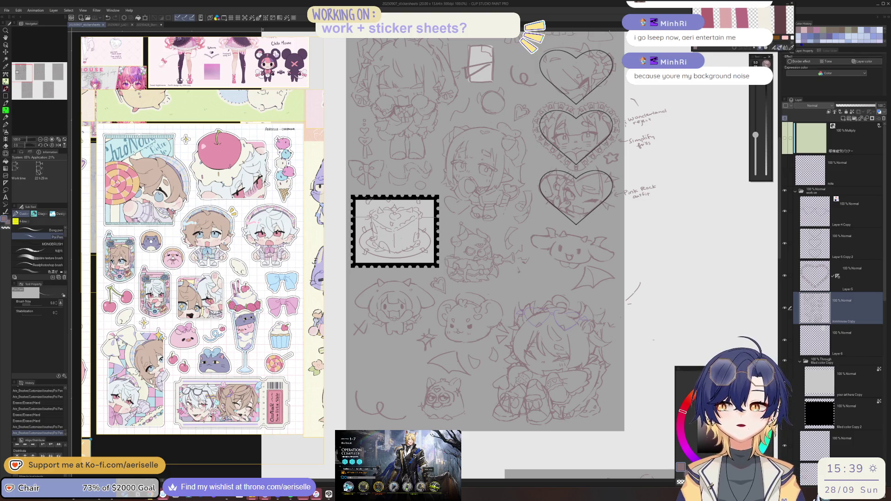
# Step: Bring the 2025Sticker references board forward and drag the merchandise board down to uncover it
pyautogui.click(166, 113)
pyautogui.click(306, 41)
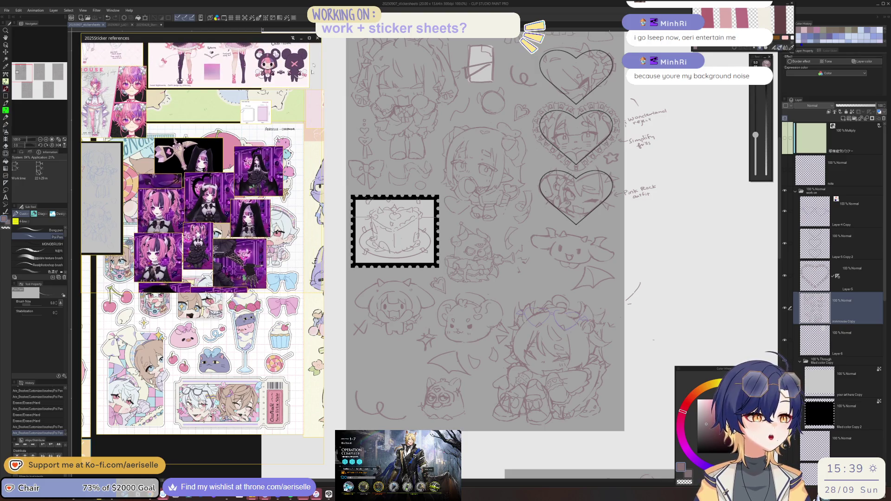
pyautogui.click(206, 444)
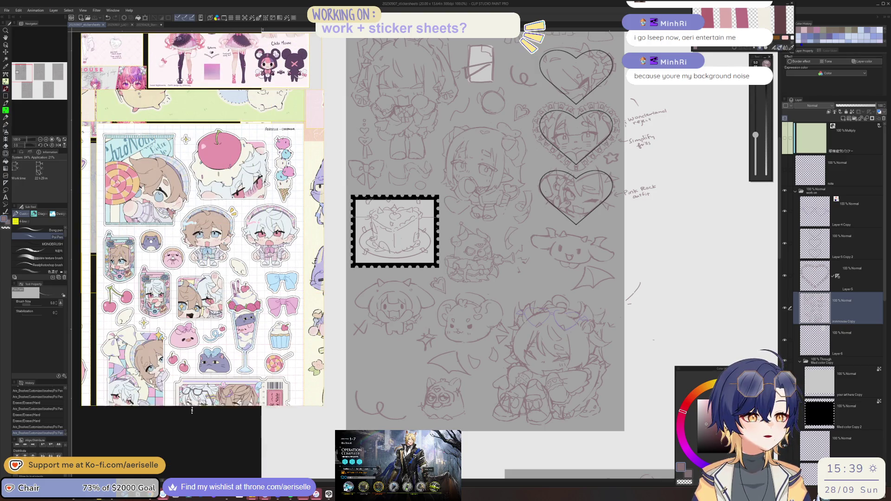
pyautogui.moveTo(218, 92)
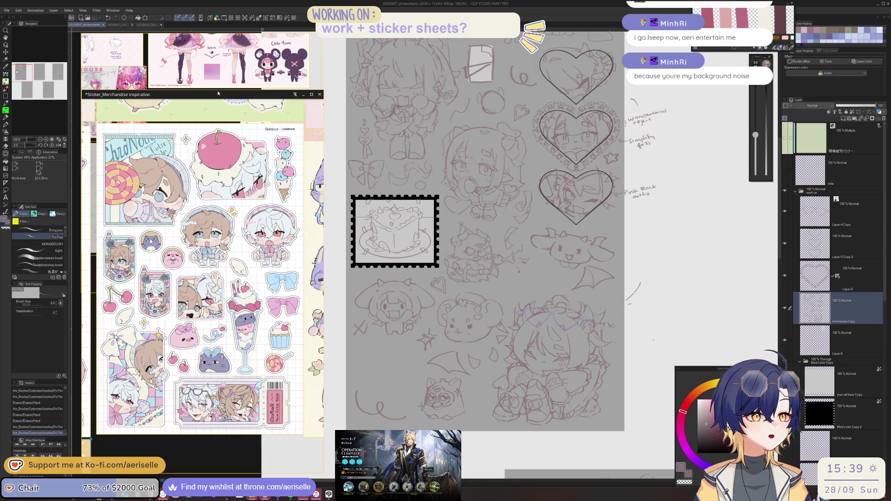
pyautogui.moveTo(218, 90); pyautogui.dragTo(217, 285)
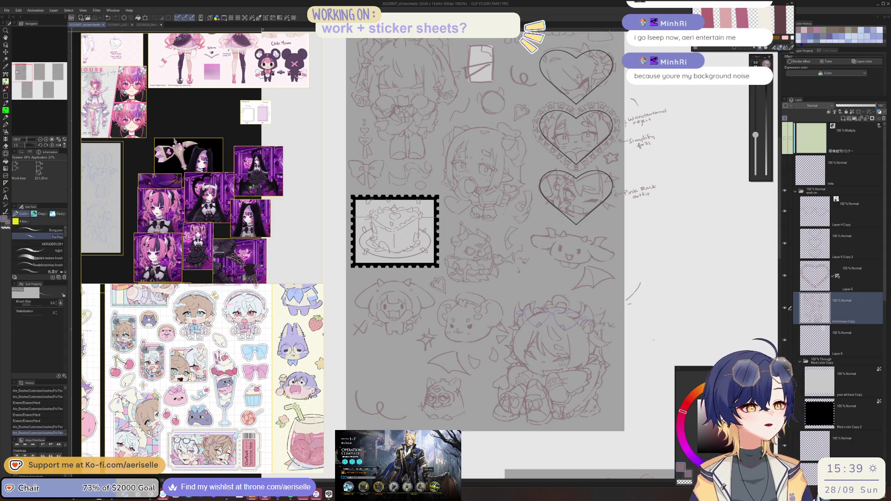
pyautogui.click(490, 301)
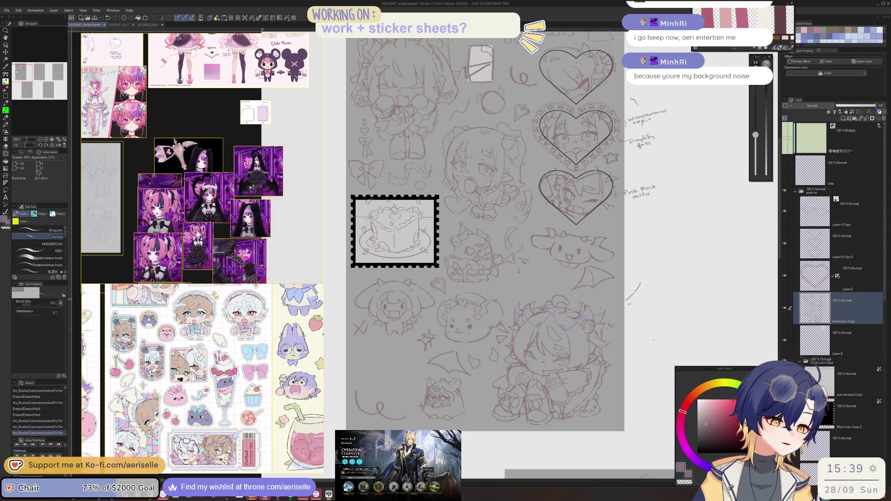
# Step: Draw the mouse's mouth and lower-left jaw lines and erase a small mark beside it
pyautogui.scroll(5, 490, 328)
pyautogui.press('e')
pyautogui.click(429, 351)
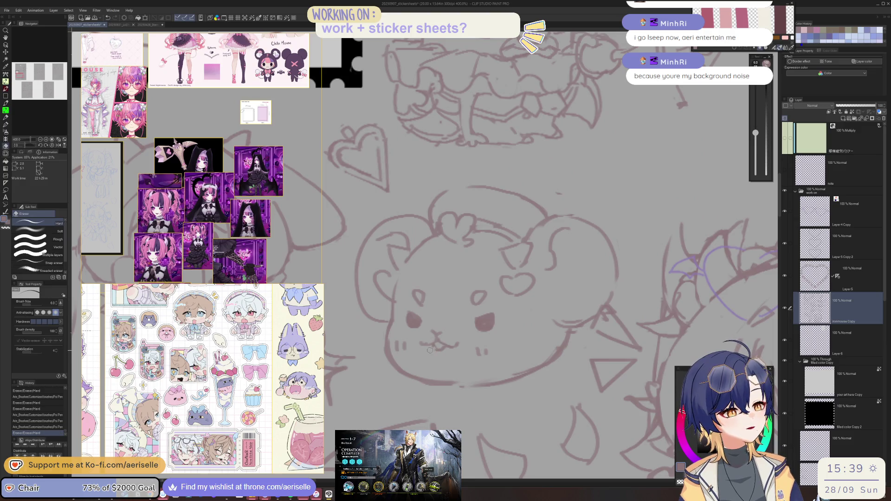
pyautogui.press('p')
pyautogui.moveTo(433, 363)
pyautogui.mouseDown()
pyautogui.moveTo(430, 355)
pyautogui.moveTo(458, 377)
pyautogui.mouseUp()
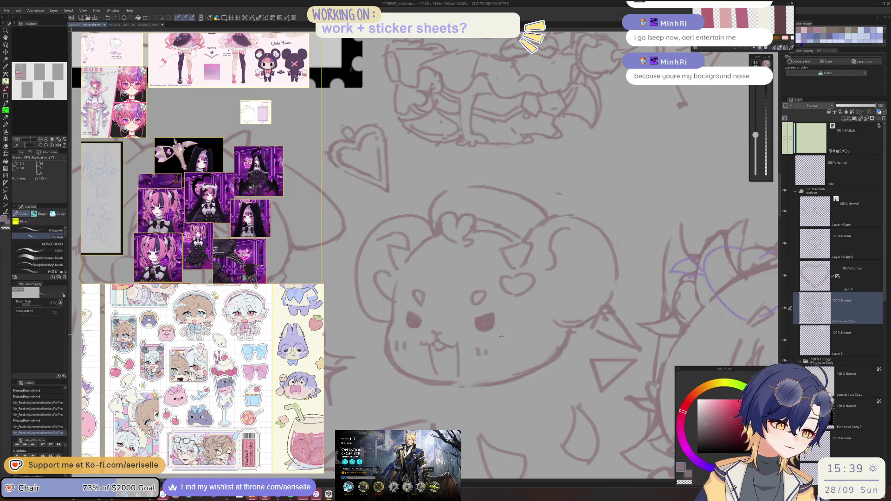
pyautogui.moveTo(383, 374)
pyautogui.mouseDown()
pyautogui.moveTo(360, 393)
pyautogui.moveTo(419, 404)
pyautogui.mouseUp()
pyautogui.hotkey('ctrl', 'z')
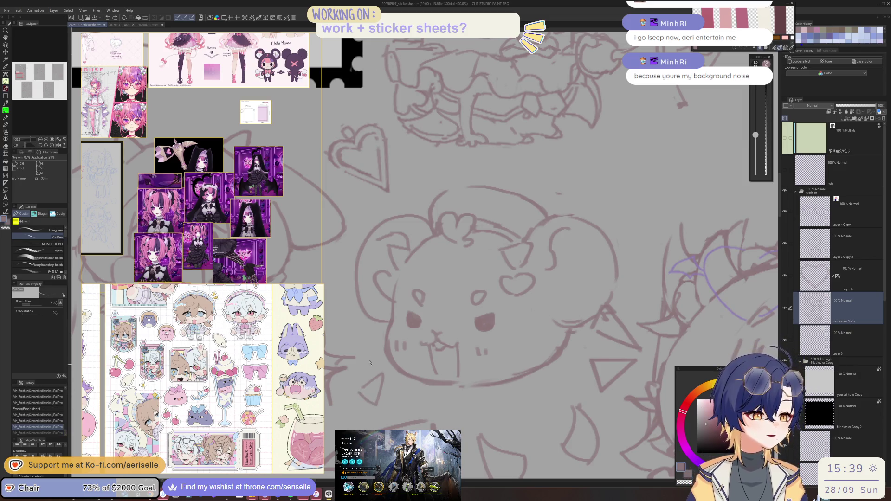
pyautogui.hotkey('ctrl', 'y')
pyautogui.scroll(-5, 453, 337)
pyautogui.press('e')
pyautogui.moveTo(486, 335); pyautogui.dragTo(484, 363)
pyautogui.press('[')
# Step: Lasso the sparkle sketch, move it down and right, and pan to show the whole sheet
pyautogui.moveTo(489, 351); pyautogui.dragTo(534, 360)
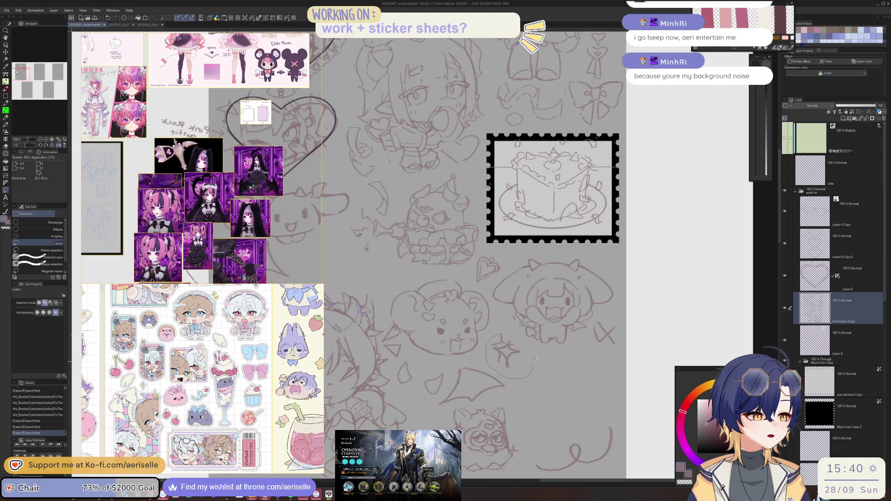
pyautogui.press('k')
pyautogui.moveTo(510, 334); pyautogui.dragTo(573, 368)
pyautogui.hotkey('ctrl', 'd')
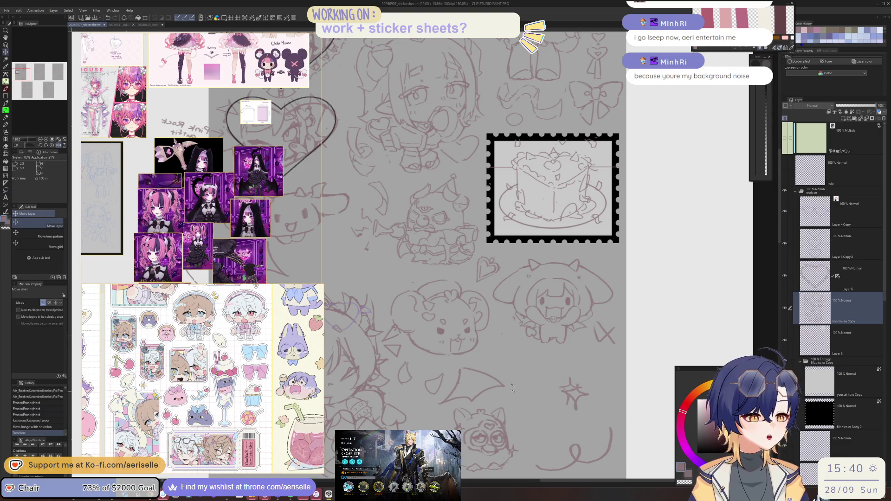
pyautogui.press('p')
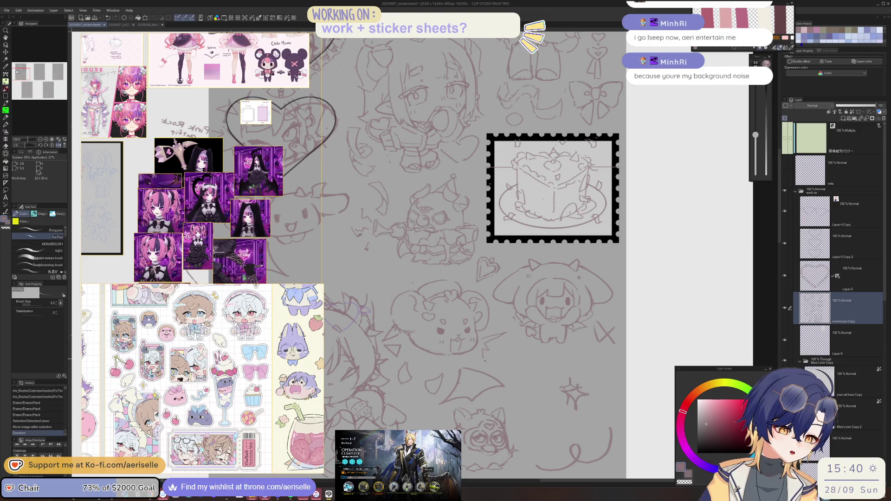
pyautogui.scroll(-2, 485, 361)
pyautogui.moveTo(427, 319); pyautogui.dragTo(452, 309)
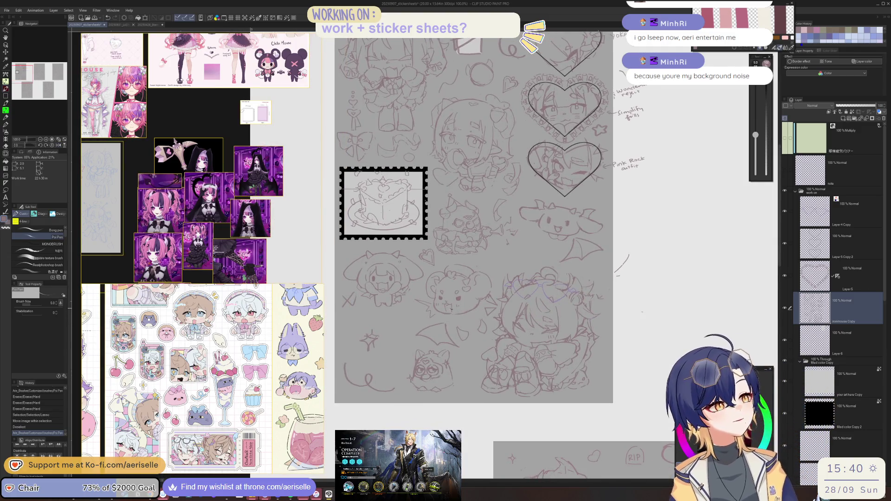
# Step: Zoom in on the round bear and add a small Poi Pen stroke to it
pyautogui.scroll(2, 474, 293)
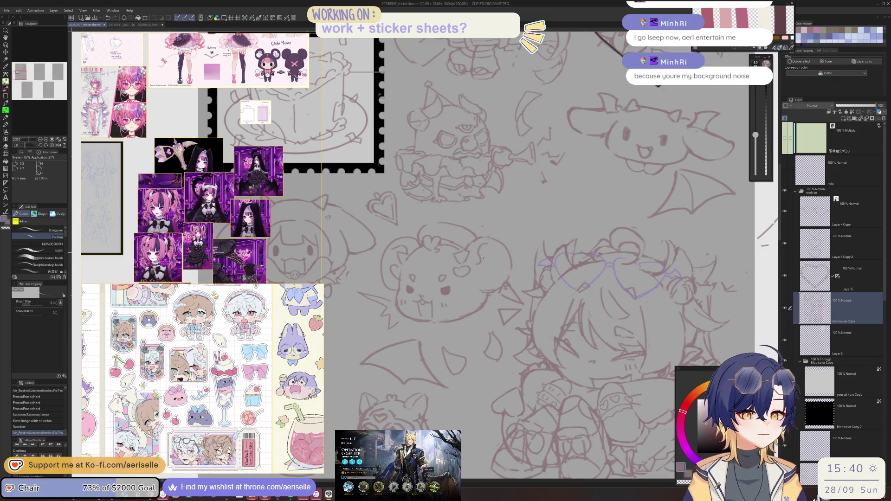
pyautogui.moveTo(481, 267)
pyautogui.mouseDown()
pyautogui.moveTo(469, 258)
pyautogui.moveTo(475, 250)
pyautogui.mouseUp()
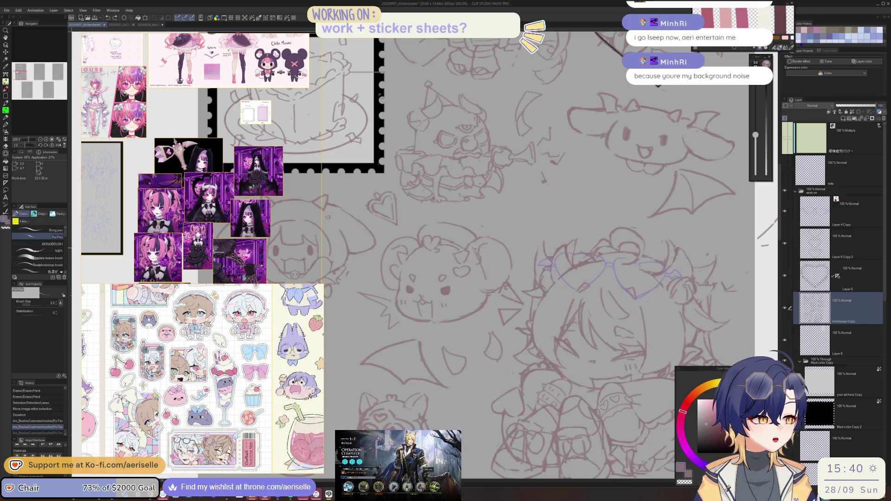
pyautogui.moveTo(477, 288); pyautogui.dragTo(485, 299)
pyautogui.press('e')
pyautogui.press('p')
pyautogui.press('e')
# Step: Draw a horn on the bear's head and erase the stray lines around it with the Hard Eraser
pyautogui.scroll(-2, 459, 297)
pyautogui.scroll(2, 381, 292)
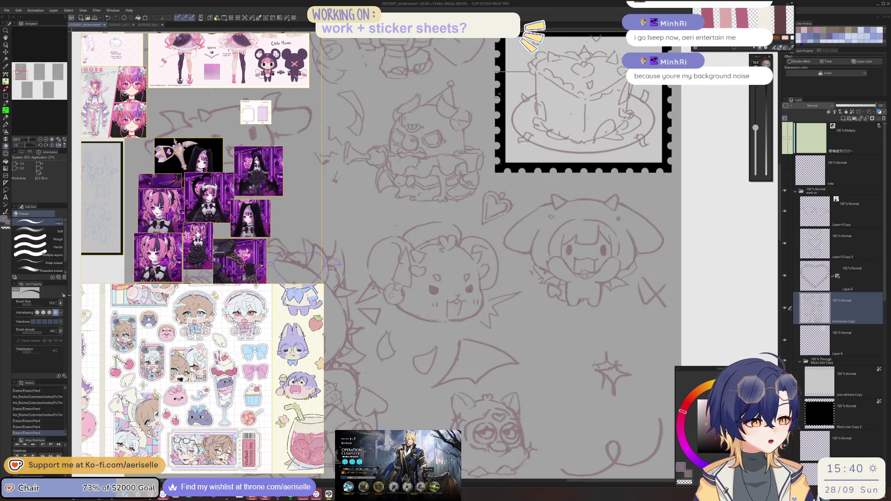
pyautogui.press('p')
pyautogui.click(388, 289)
pyautogui.hotkey('ctrl', 'z')
pyautogui.click(394, 319)
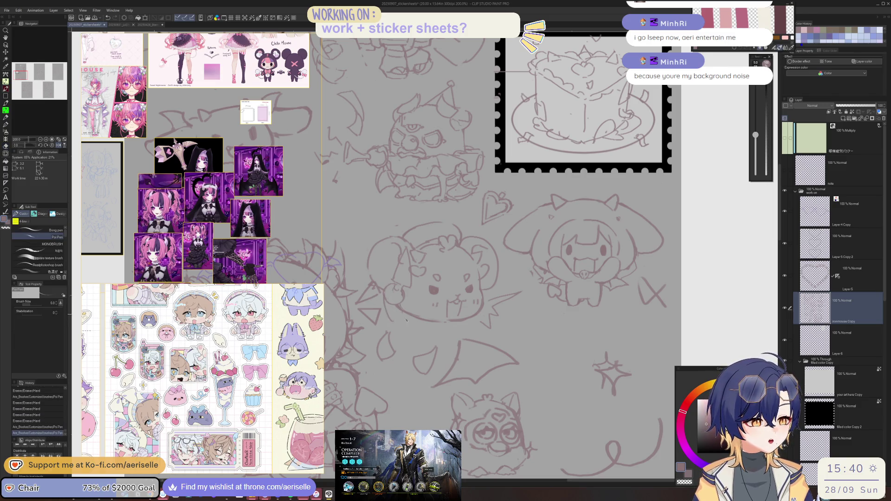
pyautogui.click(391, 297)
pyautogui.press('e')
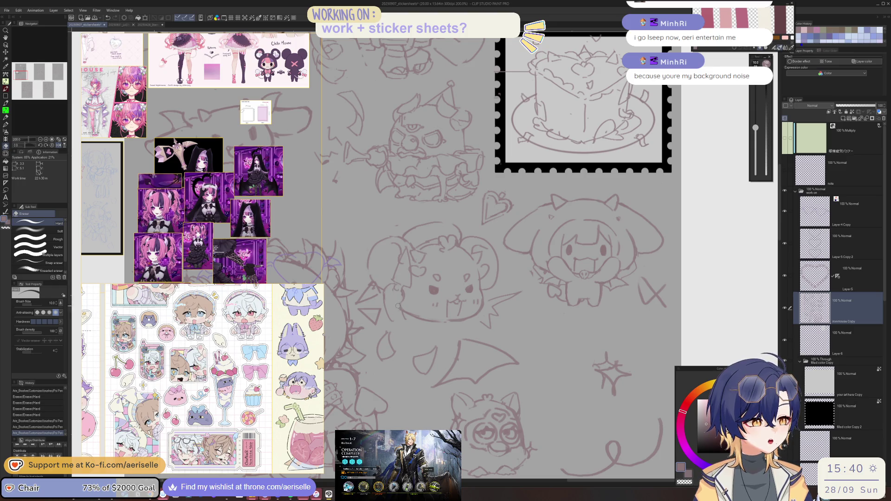
pyautogui.click(398, 306)
pyautogui.press('p')
pyautogui.click(392, 305)
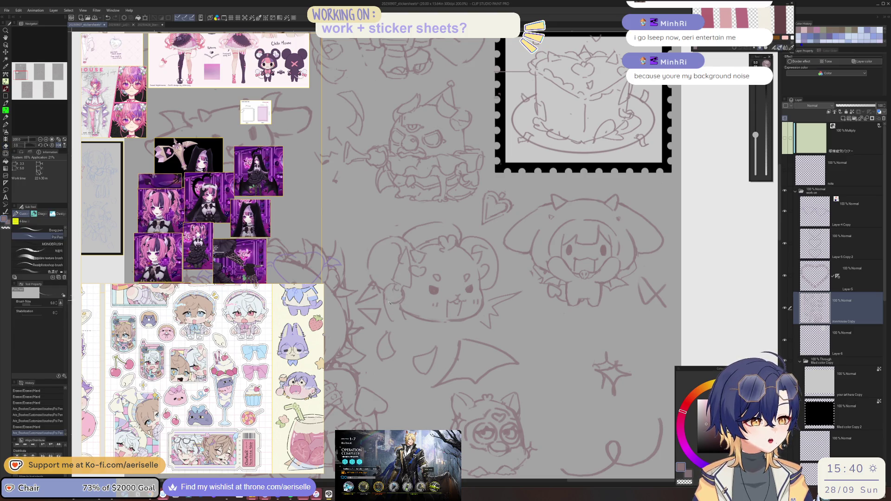
pyautogui.scroll(-2, 388, 301)
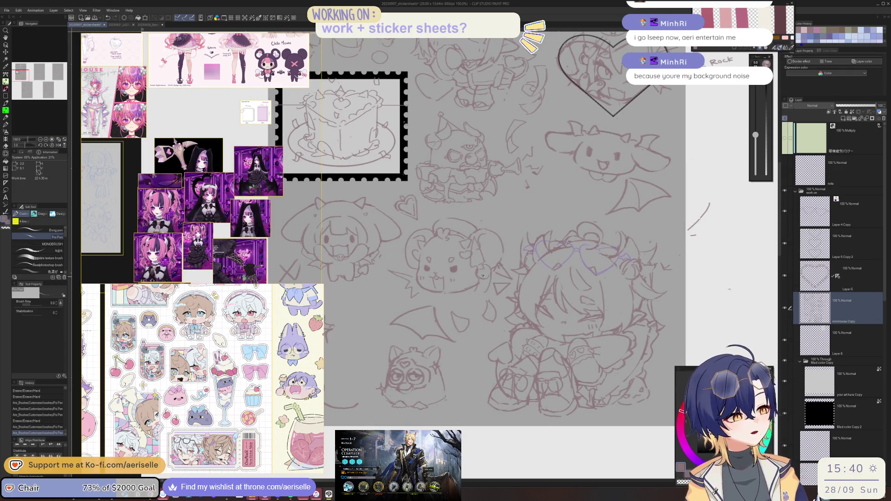
# Step: Undo recent strokes beside the bear while viewing the canvas mirrored, then restore the normal view
pyautogui.click(402, 287)
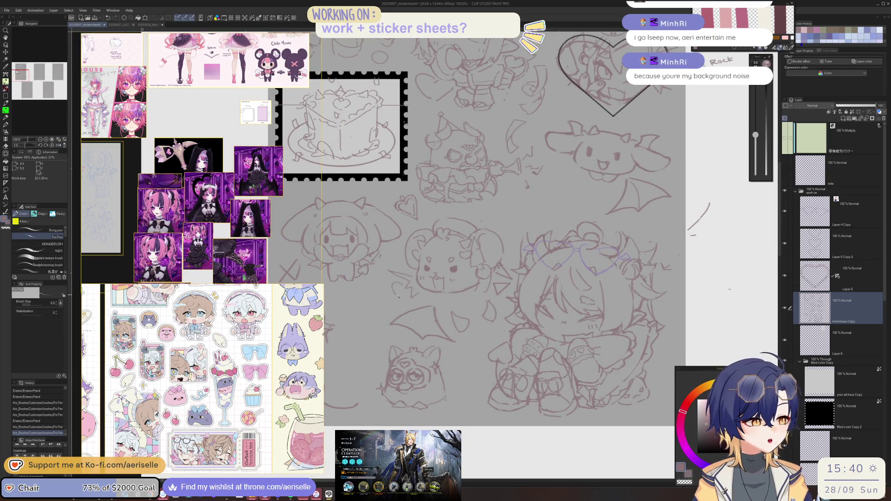
pyautogui.hotkey('ctrl', 'z')
pyautogui.press('h')
pyautogui.hotkey('ctrl', 'z')
pyautogui.hotkey('ctrl', 'z')
pyautogui.hotkey('ctrl', 'z')
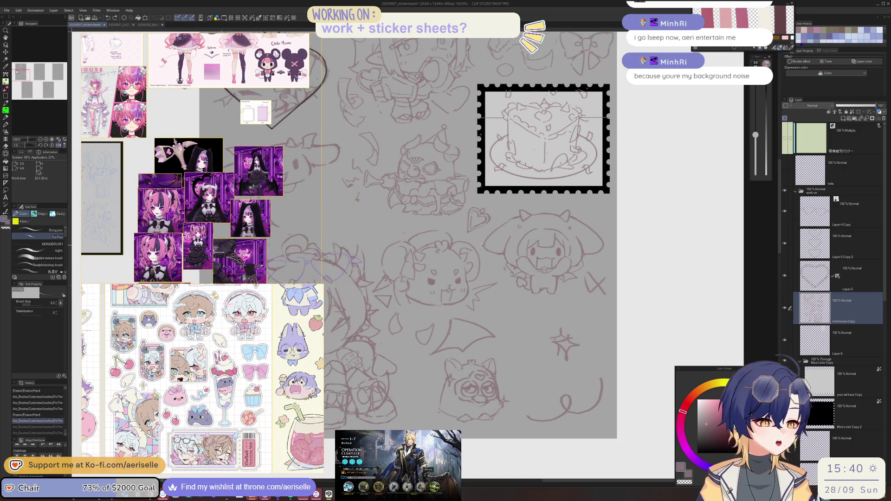
pyautogui.hotkey('ctrl', 'z')
pyautogui.hotkey('ctrl', 'z')
pyautogui.hotkey('ctrl', 'z')
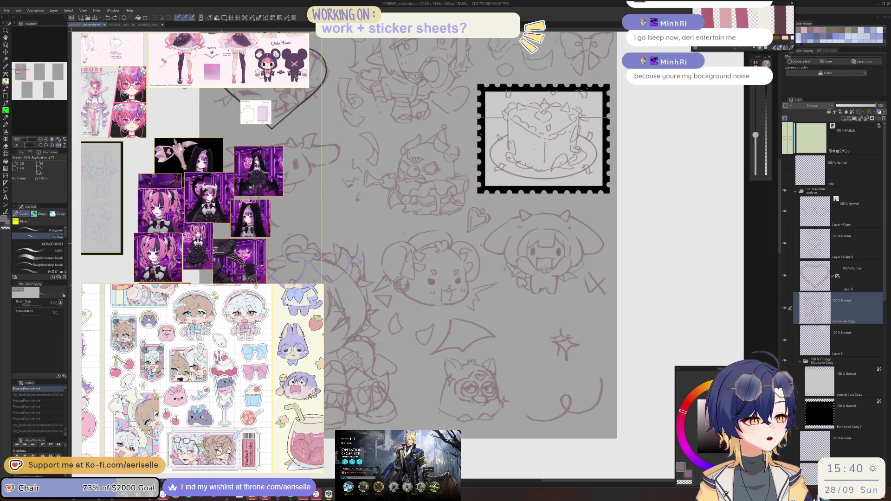
pyautogui.hotkey('ctrl', 'z')
pyautogui.hotkey('ctrl', 'z')
pyautogui.hotkey('ctrl', 'z')
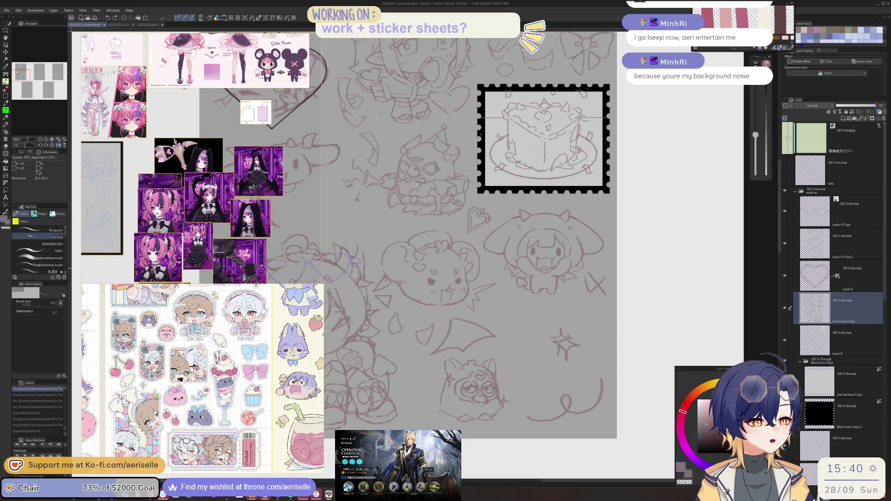
pyautogui.press('h')
# Step: Redraw the horned bear's eye and cheek lines with the Poi Pen
pyautogui.moveTo(426, 290); pyautogui.dragTo(442, 289)
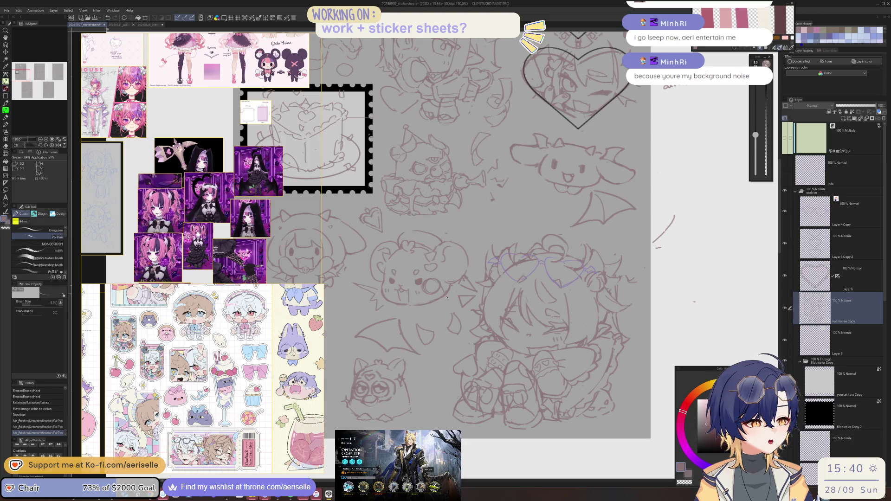
pyautogui.hotkey('ctrl', 'z')
pyautogui.hotkey('ctrl', 'z')
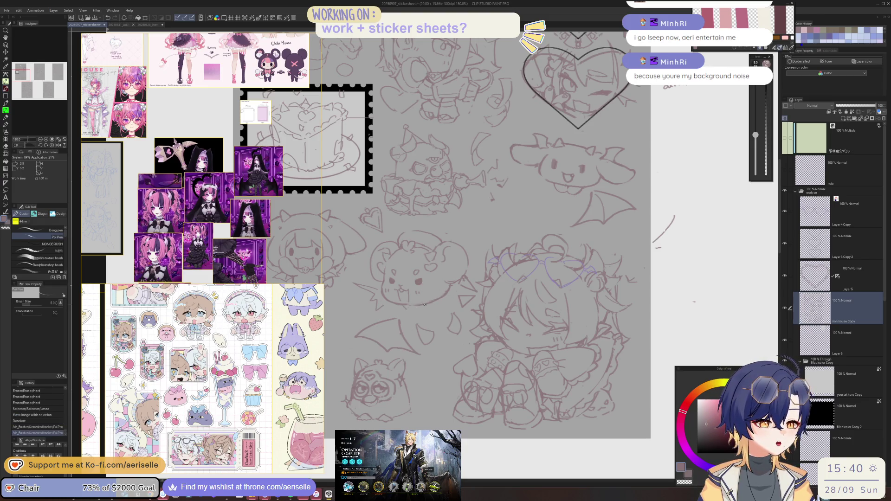
pyautogui.moveTo(422, 285); pyautogui.dragTo(432, 291)
pyautogui.moveTo(420, 297); pyautogui.dragTo(428, 275)
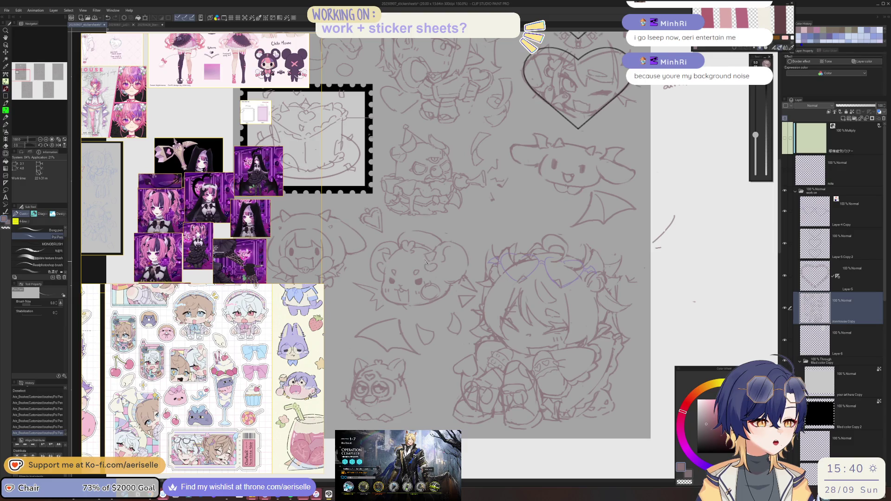
pyautogui.hotkey('ctrl', 'z')
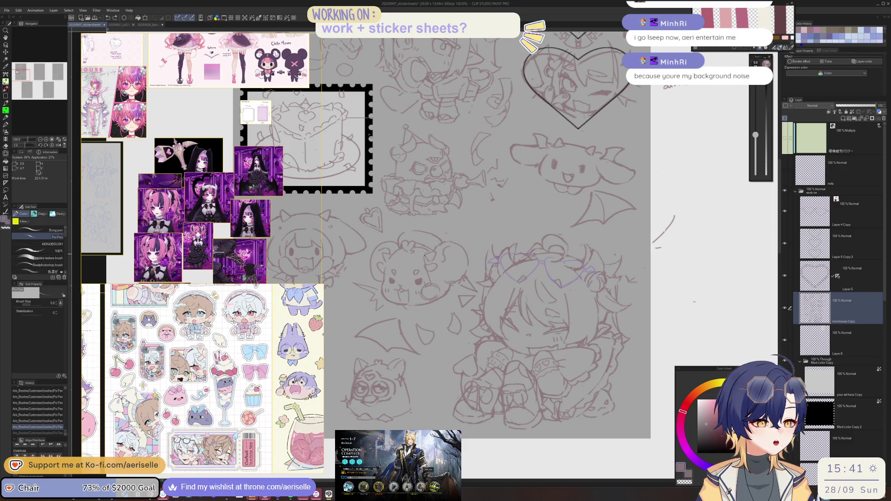
pyautogui.hotkey('ctrl', 'y')
# Step: Clean up stray lines near the bear's eye, alternating between eraser and pen
pyautogui.press('e')
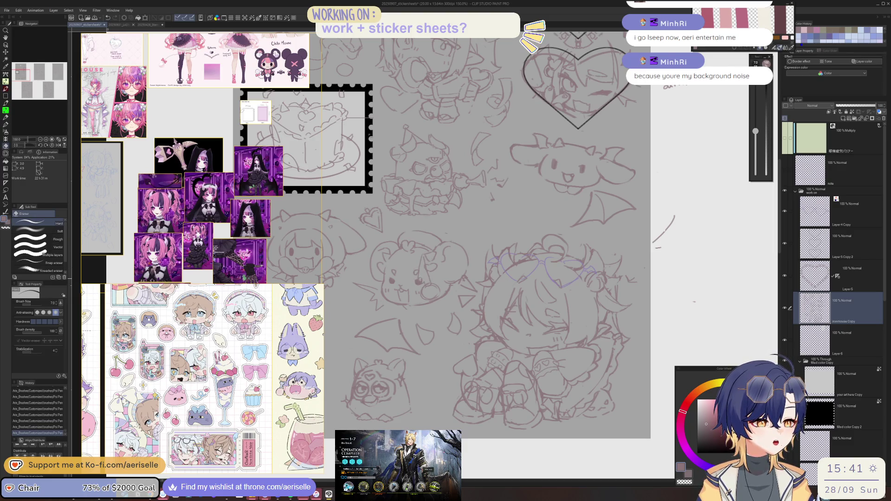
pyautogui.press('p')
pyautogui.moveTo(424, 281)
pyautogui.mouseDown()
pyautogui.moveTo(438, 302)
pyautogui.moveTo(429, 284)
pyautogui.mouseUp()
pyautogui.press('e')
pyautogui.press('p')
pyautogui.press('e')
pyautogui.press('p')
pyautogui.press('e')
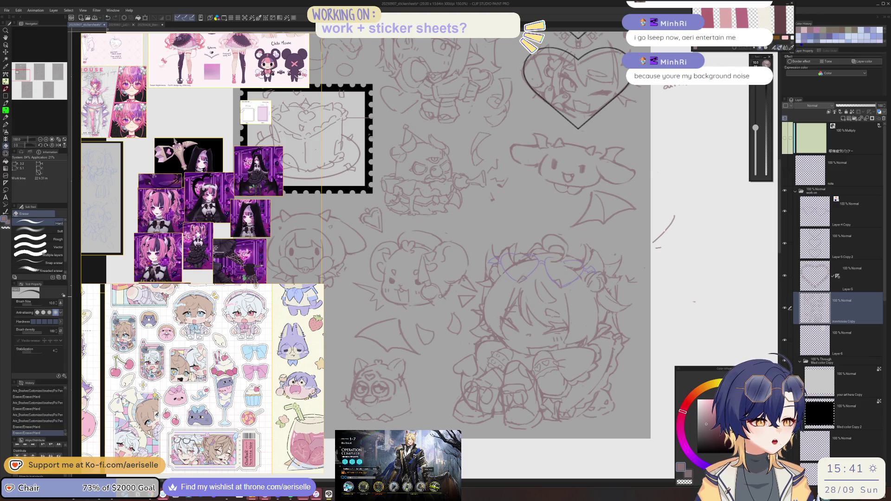
# Step: Flip the canvas horizontally to check the bear, touch it up, then flip back and zoom in
pyautogui.press('h')
pyautogui.press('p')
pyautogui.moveTo(338, 309); pyautogui.dragTo(346, 320)
pyautogui.press('e')
pyautogui.press('p')
pyautogui.press('e')
pyautogui.press('h')
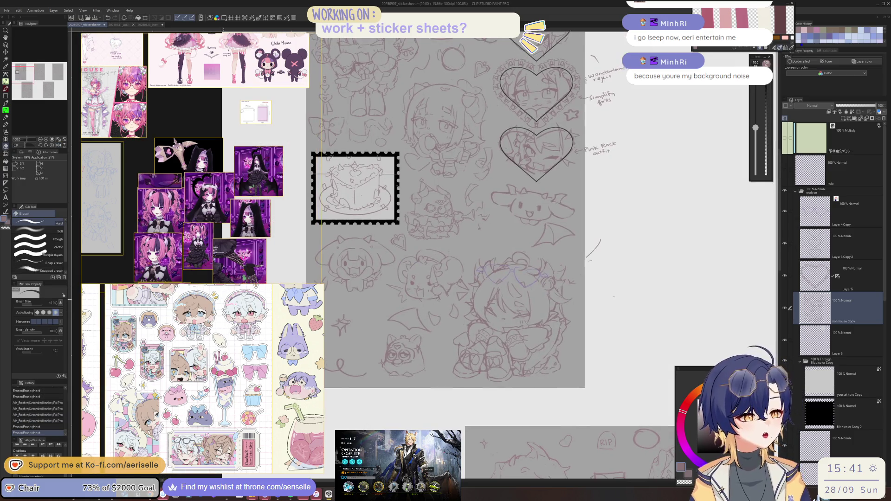
pyautogui.hotkey('ctrl', '=')
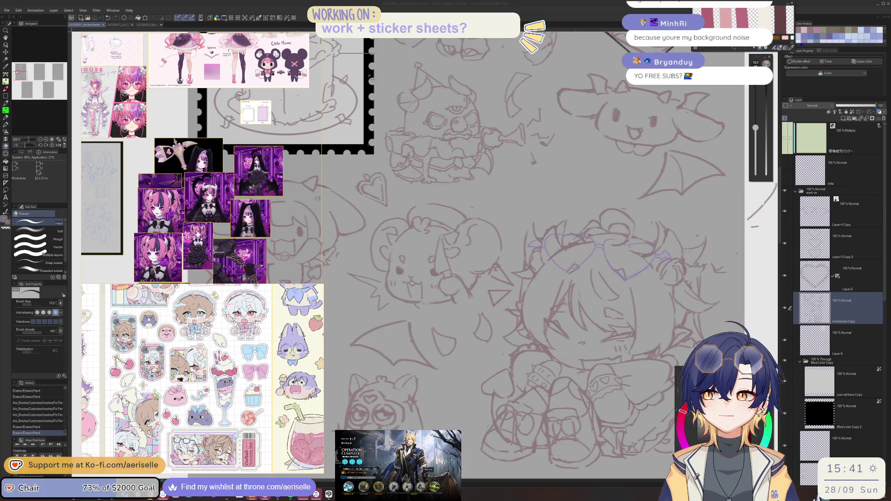
# Step: Dismiss the Arknights results and relaunch operation 1-7 The Tyrant with the same three-operator squad
pyautogui.hotkey('alt', 'Tab')
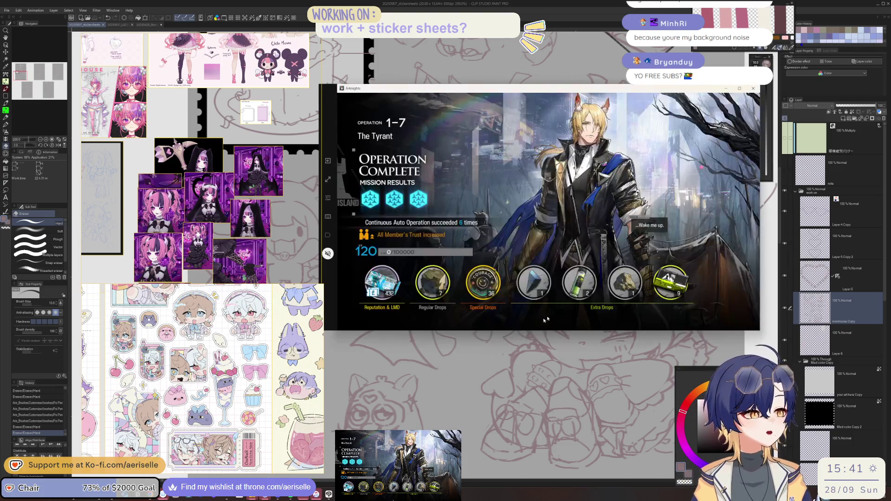
pyautogui.click(648, 247)
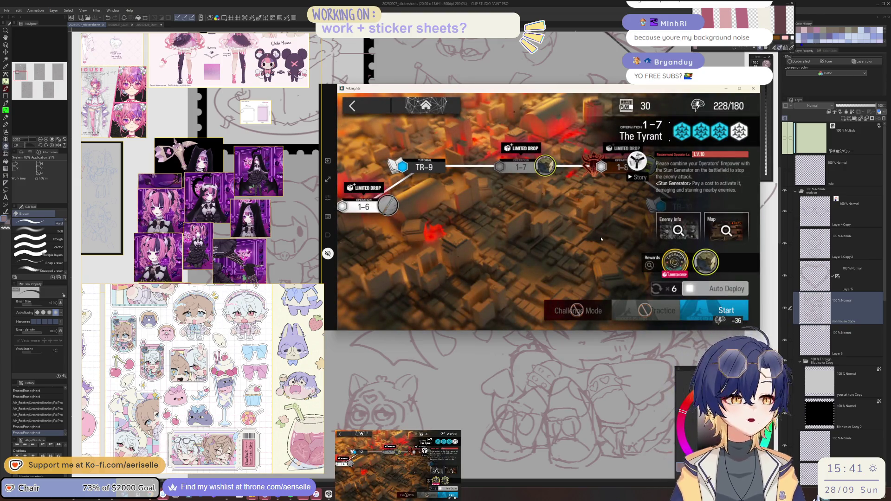
pyautogui.click(707, 309)
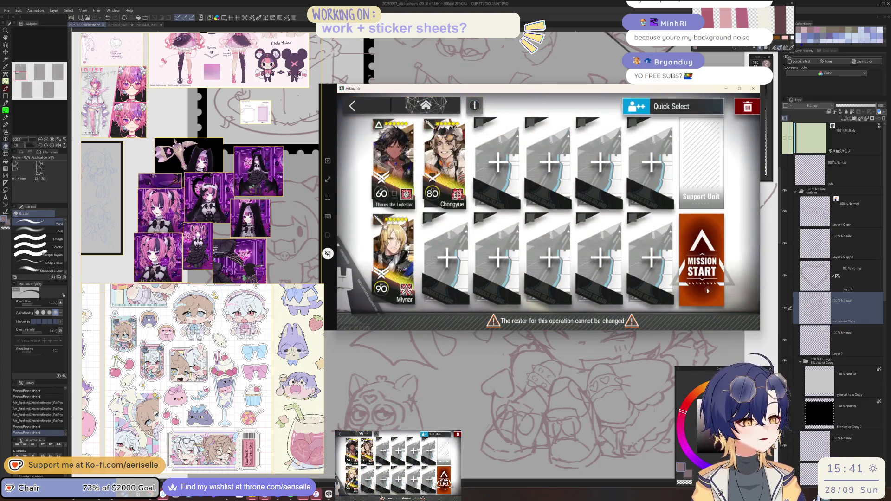
pyautogui.click(714, 249)
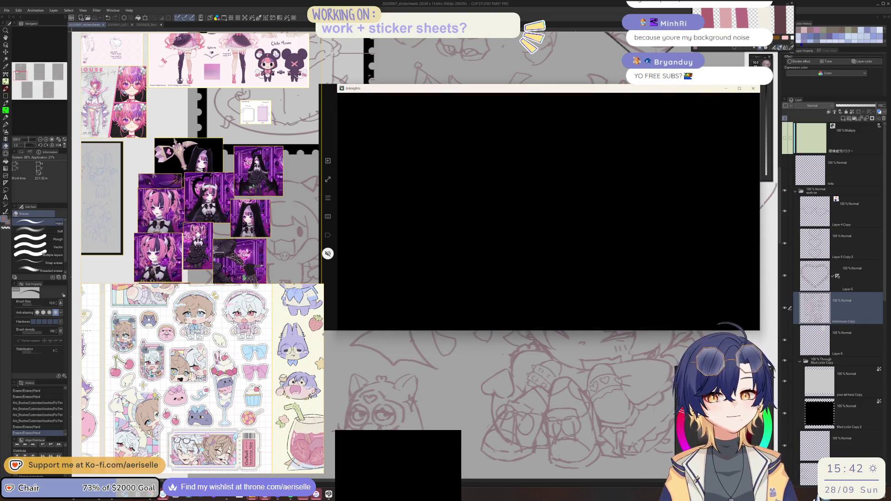
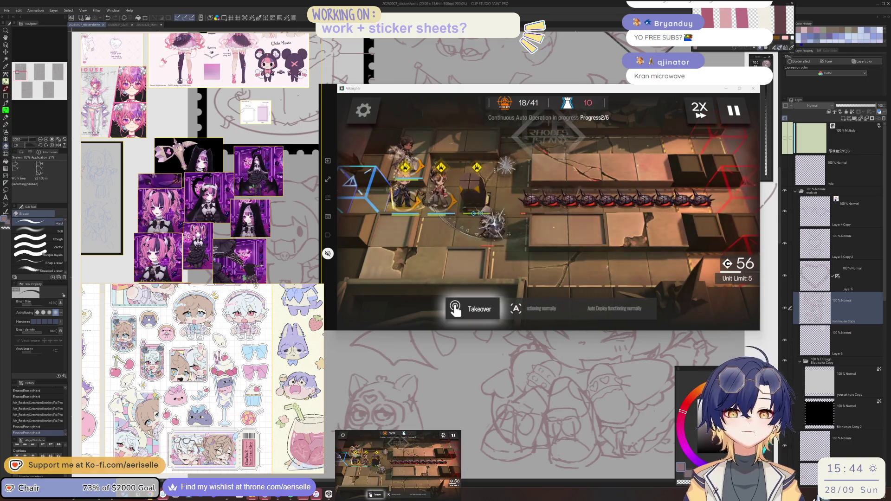
# Step: Zoom into the mouse mascot and erase the stray line bits around its chin
pyautogui.hotkey('alt', 'Tab')
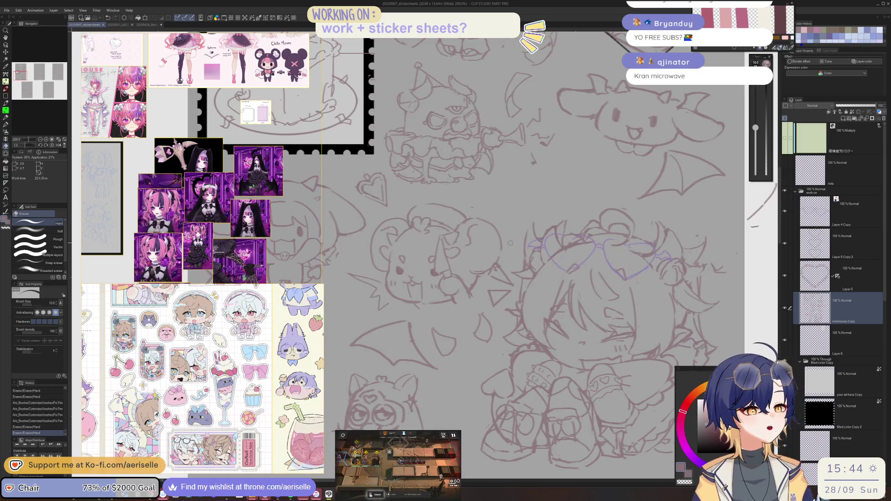
pyautogui.scroll(-2, 510, 239)
pyautogui.scroll(4, 467, 277)
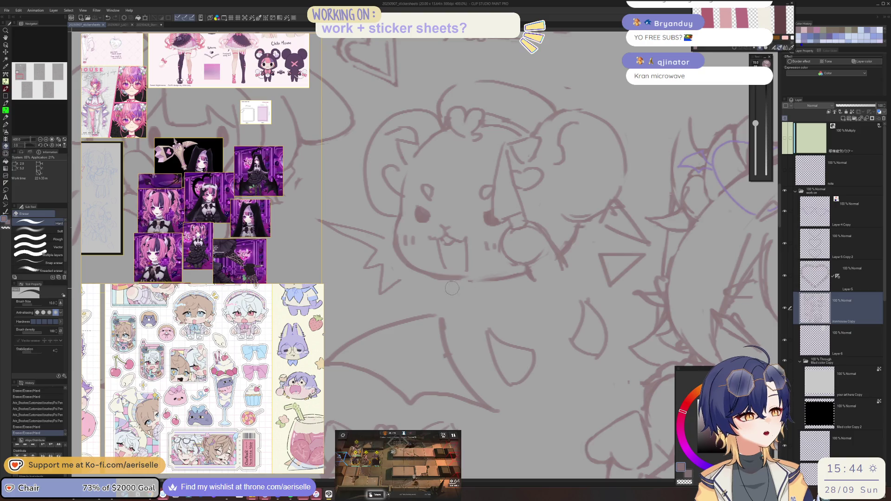
pyautogui.scroll(-4, 481, 292)
pyautogui.scroll(4, 498, 270)
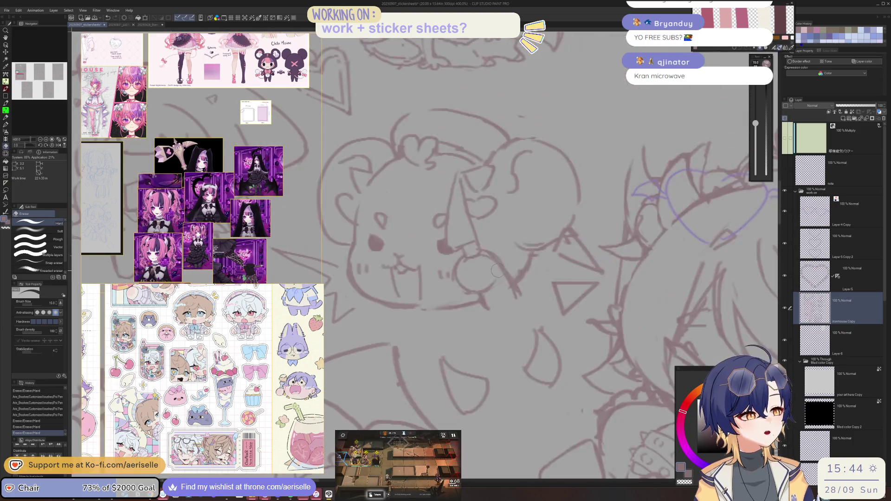
pyautogui.scroll(-4, 497, 271)
pyautogui.scroll(4, 431, 282)
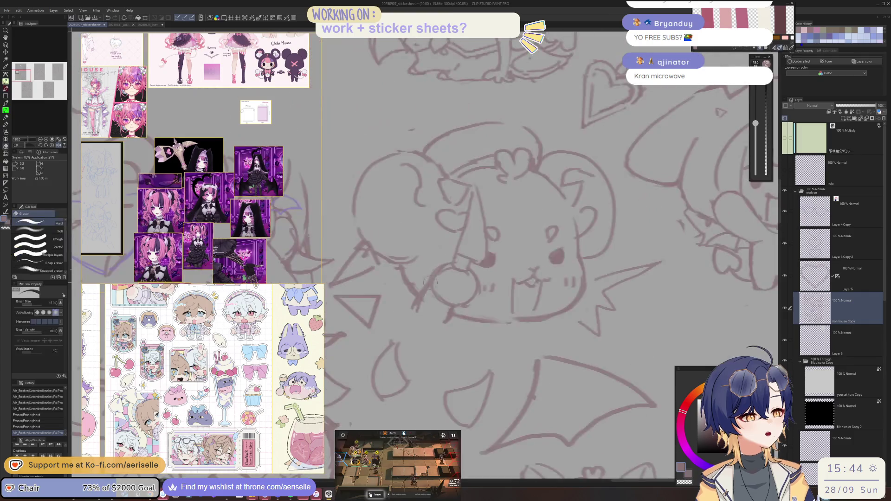
pyautogui.moveTo(431, 303)
pyautogui.mouseDown()
pyautogui.moveTo(442, 316)
pyautogui.moveTo(422, 315)
pyautogui.moveTo(466, 317)
pyautogui.mouseUp()
pyautogui.press('p')
pyautogui.hotkey('ctrl', 'z')
pyautogui.press('e')
# Step: Enlarge the eraser and trim the lines near the mouse's mouth
pyautogui.scroll(-4, 495, 292)
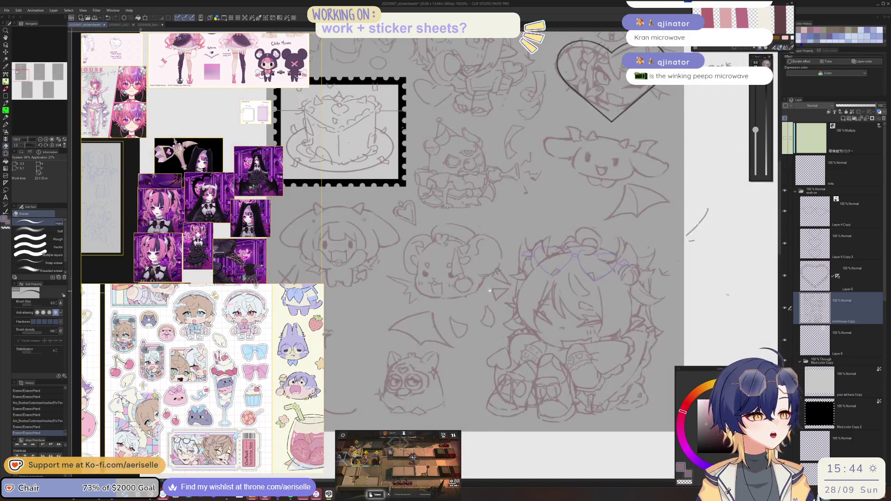
pyautogui.scroll(4, 488, 278)
pyautogui.press(']')
pyautogui.moveTo(488, 279); pyautogui.dragTo(483, 269)
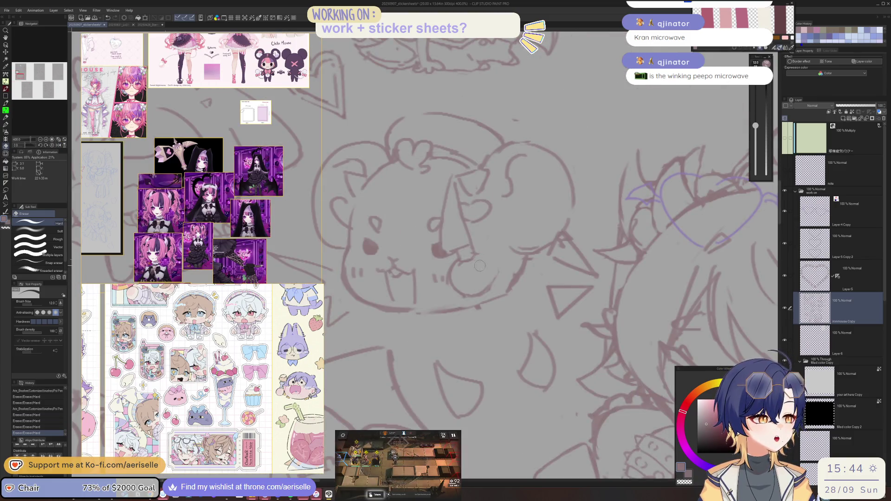
pyautogui.press('p')
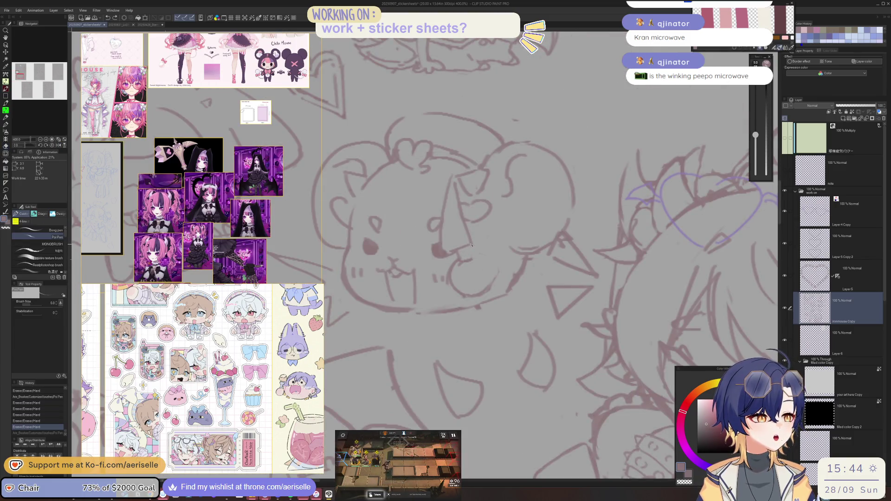
pyautogui.press('e')
pyautogui.press('p')
pyautogui.moveTo(465, 253); pyautogui.dragTo(460, 259)
# Step: Redraw a short pen stroke at the mascot's mouth
pyautogui.press('e')
pyautogui.press('p')
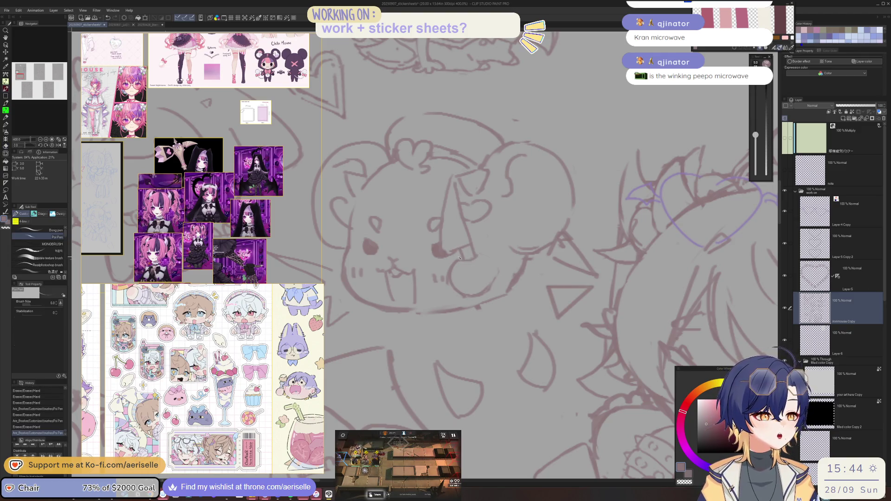
pyautogui.press('e')
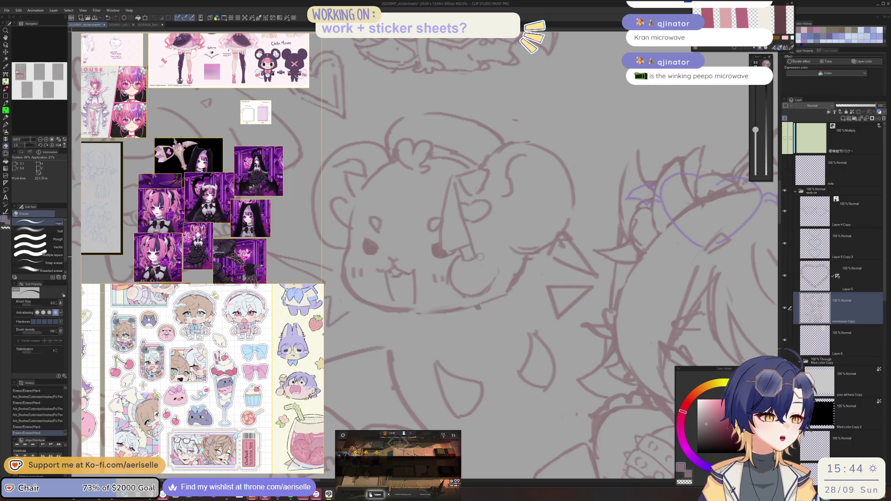
pyautogui.press('p')
pyautogui.moveTo(478, 253); pyautogui.dragTo(489, 290)
pyautogui.press('e')
pyautogui.press('p')
# Step: Add a small pen mark beside the mouth, redoing it once
pyautogui.scroll(-4, 525, 262)
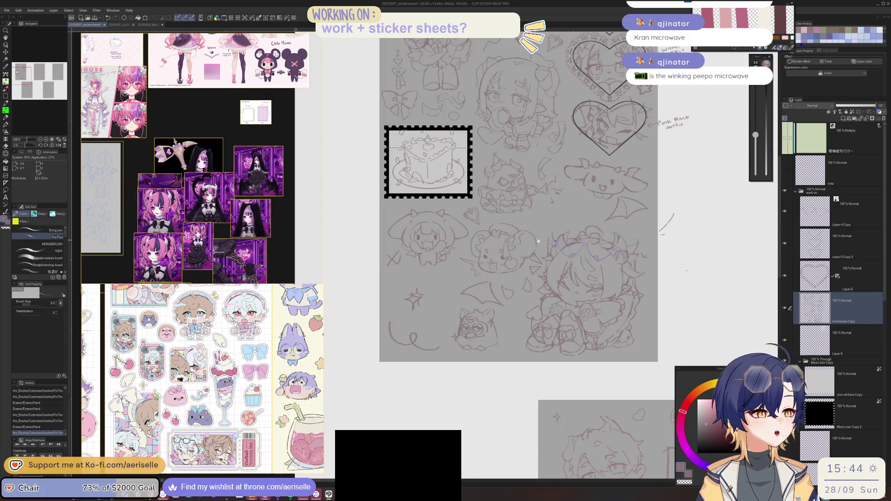
pyautogui.scroll(3, 449, 220)
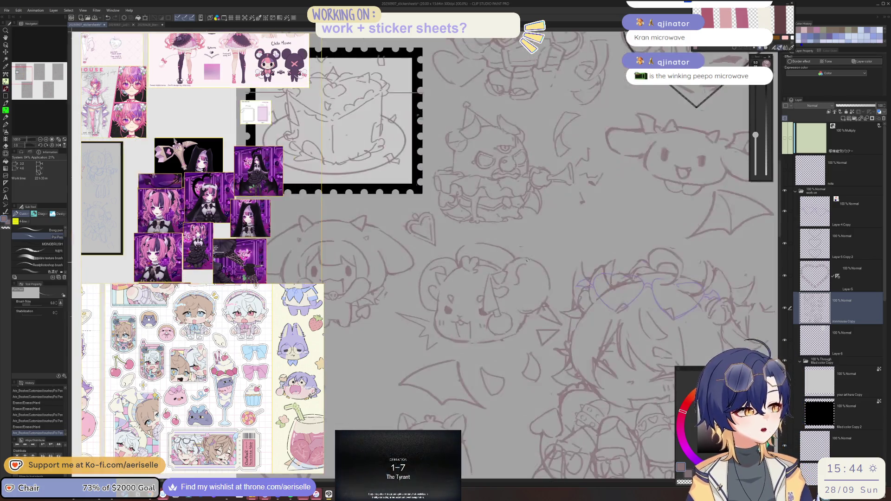
pyautogui.scroll(-3, 510, 242)
pyautogui.scroll(1, 581, 263)
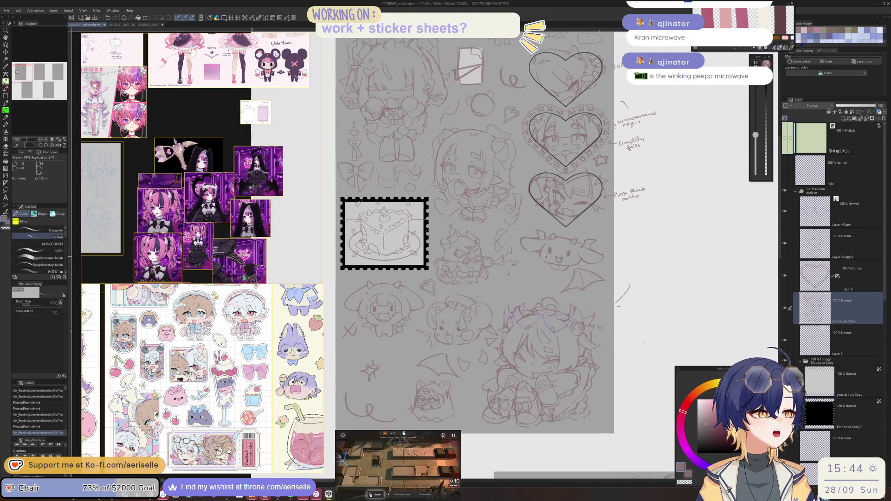
pyautogui.scroll(2, 537, 256)
pyautogui.click(544, 277)
pyautogui.hotkey('ctrl', 'z')
pyautogui.click(537, 269)
pyautogui.scroll(-1, 506, 302)
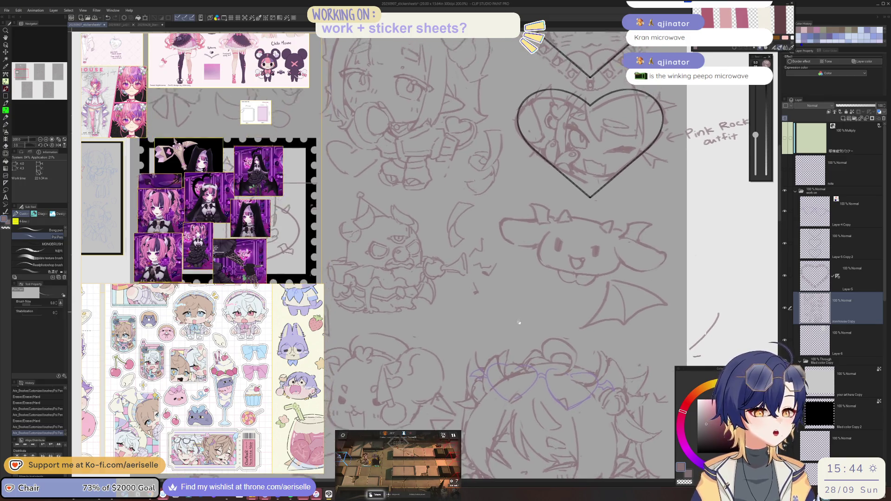
pyautogui.scroll(-2, 515, 314)
pyautogui.scroll(-1, 548, 290)
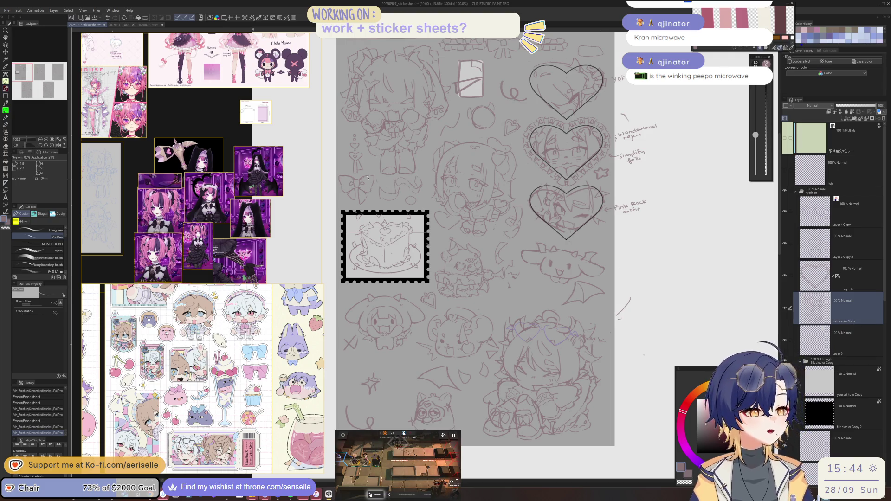
pyautogui.scroll(2, 367, 180)
pyautogui.press('m')
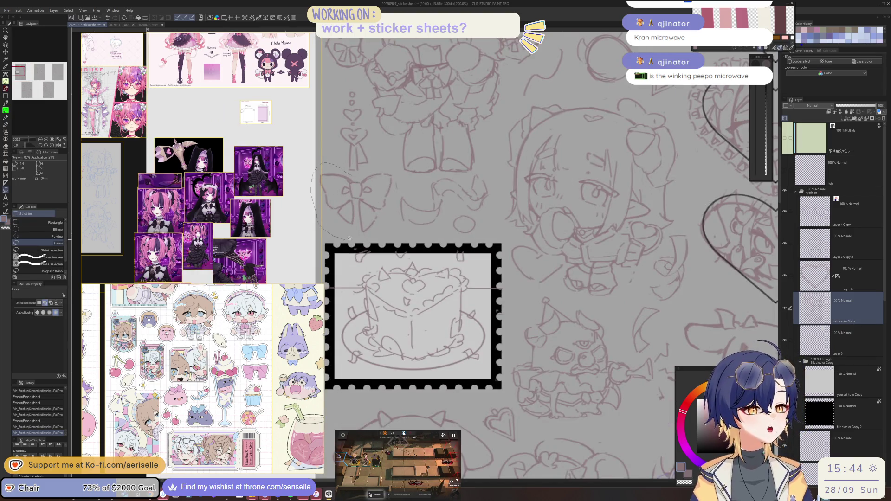
# Step: Lasso the bow doodle and paste it as a new layer
pyautogui.scroll(-3, 385, 170)
pyautogui.moveTo(399, 168)
pyautogui.mouseDown()
pyautogui.moveTo(381, 344)
pyautogui.moveTo(391, 310)
pyautogui.moveTo(552, 220)
pyautogui.moveTo(440, 268)
pyautogui.mouseUp()
pyautogui.hotkey('ctrl', 'v')
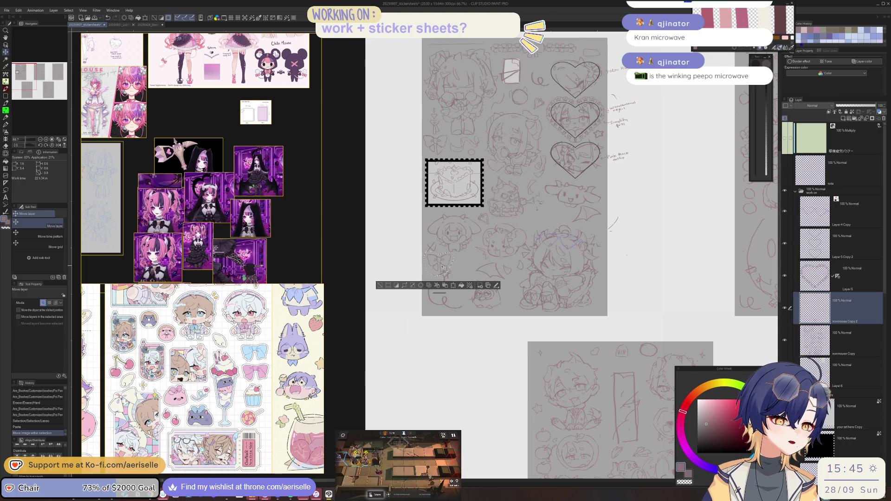
pyautogui.click(378, 285)
pyautogui.scroll(4, 448, 273)
# Step: Cut a bow onto its own layer and move it up and to the right
pyautogui.press('m')
pyautogui.hotkey('alt', '[')
pyautogui.moveTo(436, 291); pyautogui.dragTo(454, 265)
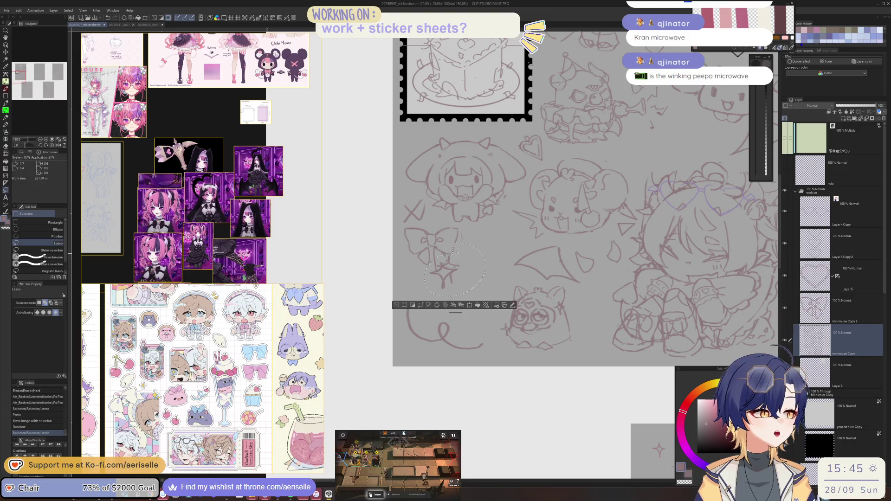
pyautogui.hotkey('ctrl', 'x')
pyautogui.scroll(-4, 437, 320)
pyautogui.hotkey('ctrl', 'v')
pyautogui.press('k')
pyautogui.moveTo(438, 321); pyautogui.dragTo(538, 254)
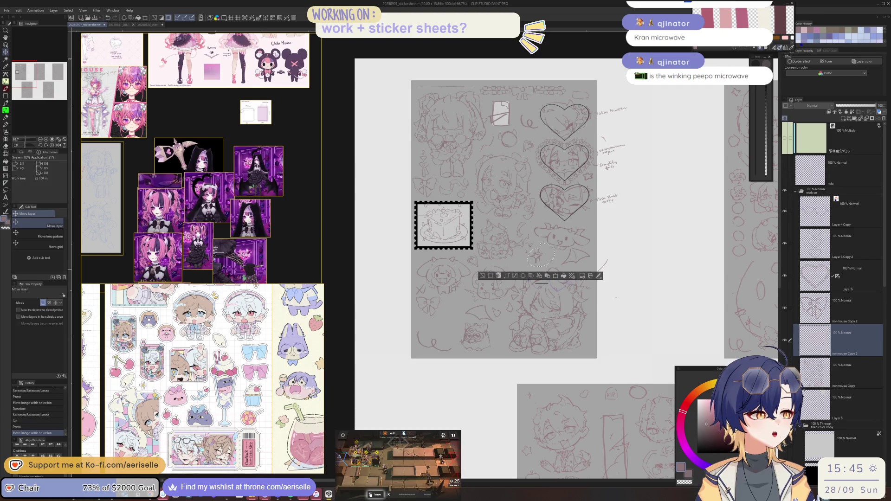
pyautogui.click(483, 277)
# Step: Cut another bow onto a new layer and move it to the sheet's lower left
pyautogui.press('m')
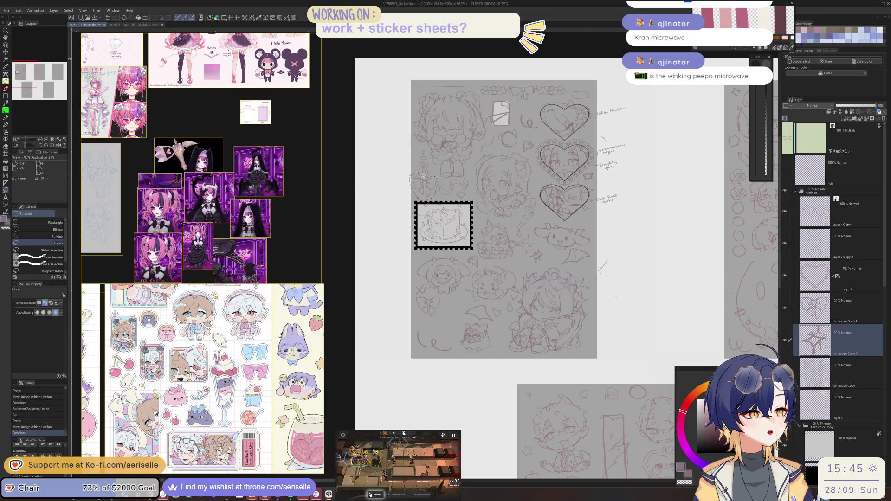
pyautogui.moveTo(417, 176); pyautogui.dragTo(423, 175)
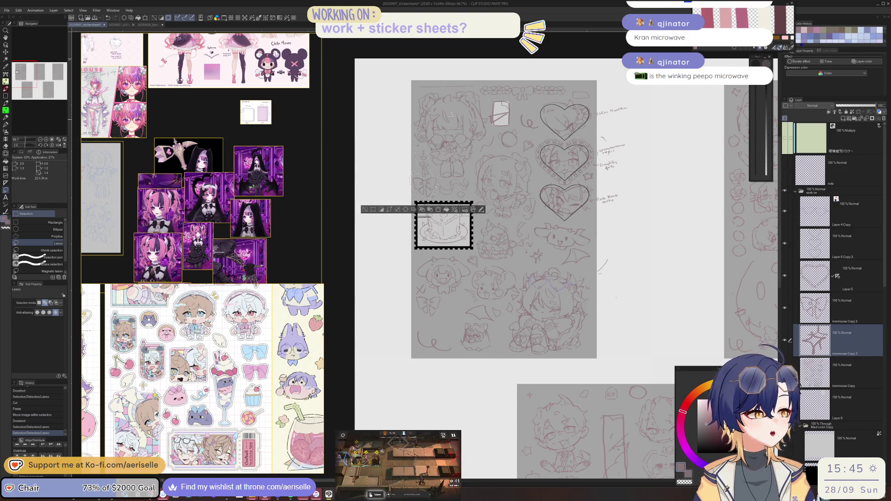
pyautogui.press('o')
pyautogui.scroll(4, 421, 178)
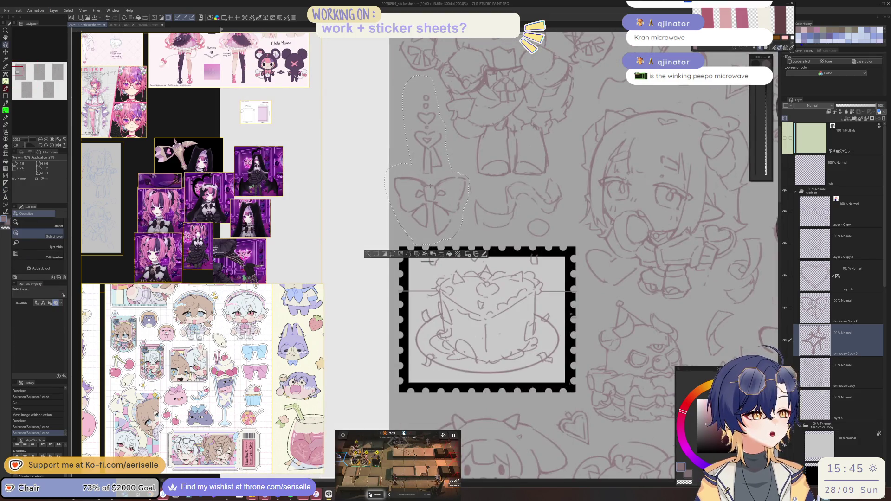
pyautogui.hotkey('ctrl', 'x')
pyautogui.hotkey('ctrl', 'v')
pyautogui.scroll(-3, 440, 161)
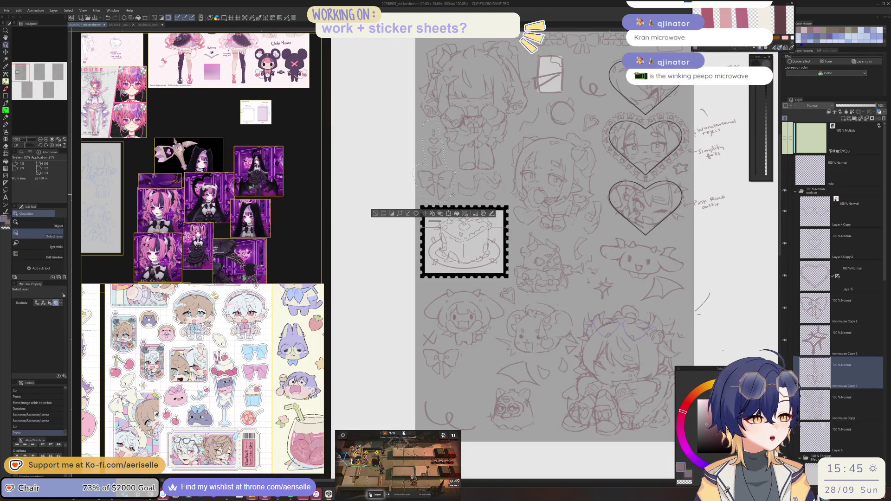
pyautogui.press('k')
pyautogui.moveTo(431, 193)
pyautogui.mouseDown()
pyautogui.moveTo(435, 401)
pyautogui.moveTo(435, 373)
pyautogui.mouseUp()
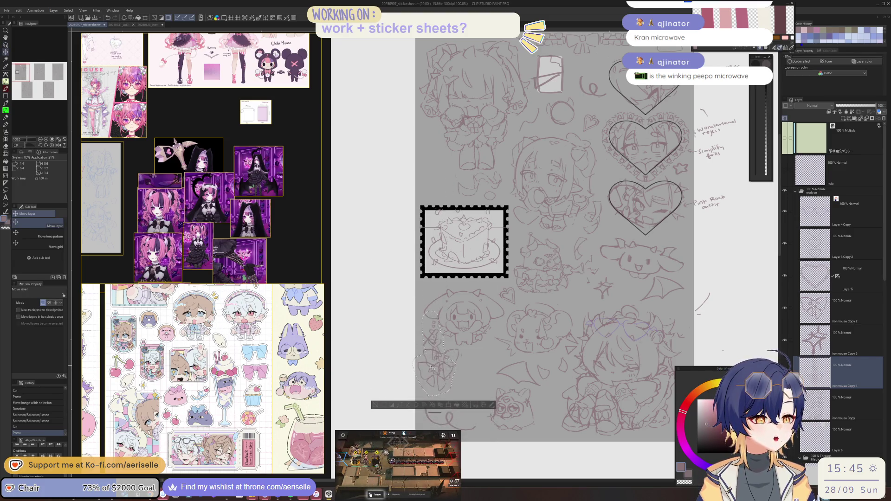
pyautogui.press('u')
pyautogui.hotkey('ctrl', 'd')
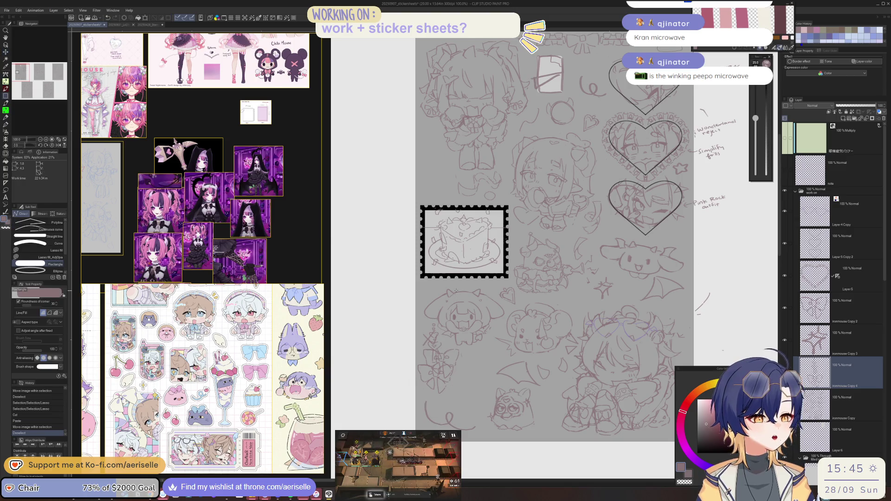
# Step: Select the ironmouse Copy layer and erase a stray mark on it
pyautogui.scroll(2, 374, 408)
pyautogui.scroll(-3, 373, 409)
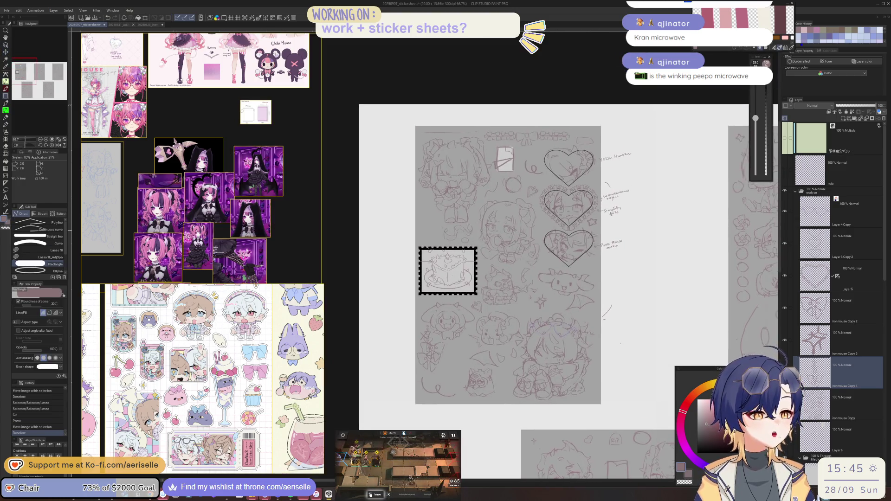
pyautogui.scroll(3, 448, 255)
pyautogui.press('m')
pyautogui.scroll(-1, 449, 256)
pyautogui.scroll(4, 448, 255)
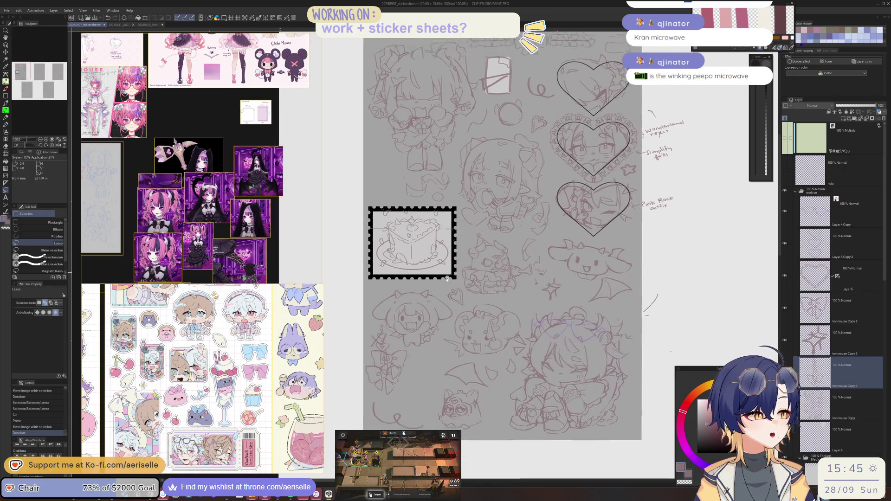
pyautogui.scroll(2, 397, 196)
pyautogui.scroll(-3, 397, 196)
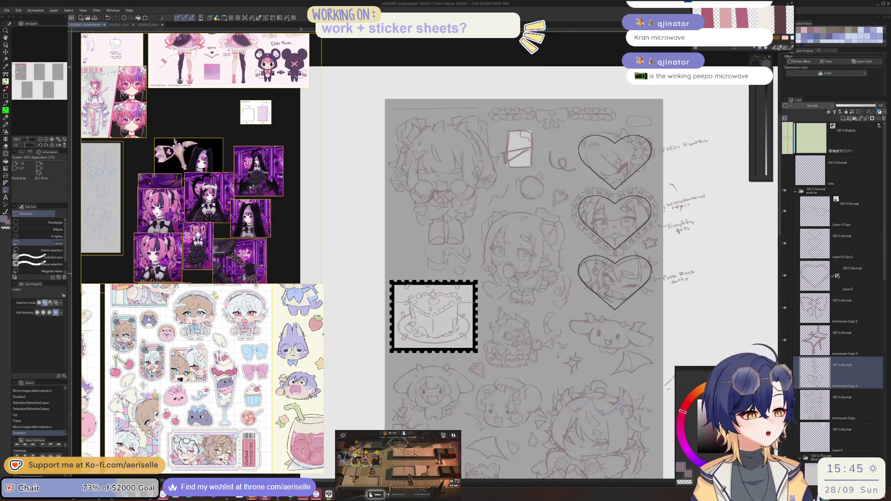
pyautogui.scroll(4, 418, 246)
pyautogui.press('o')
pyautogui.click(420, 250)
pyautogui.press('e')
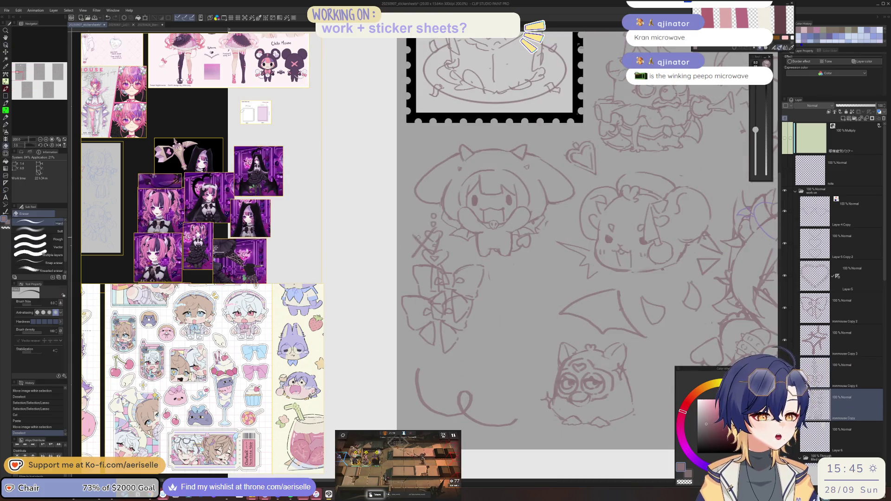
pyautogui.click(452, 306)
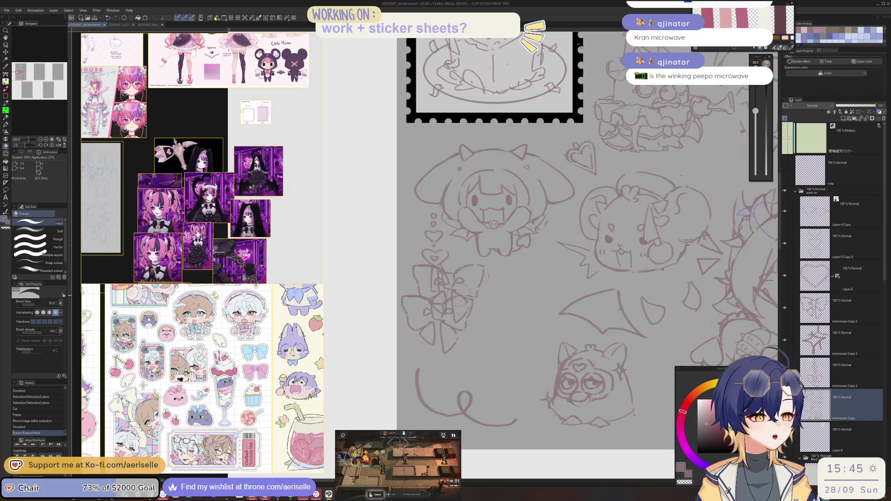
# Step: Move the bow sketch down about 200 px and nudge the bow-and-heart-key layer right
pyautogui.press('k')
pyautogui.keyDown('ctrl'); pyautogui.click(456, 279); pyautogui.keyUp('ctrl')
pyautogui.moveTo(456, 278); pyautogui.dragTo(455, 372)
pyautogui.press('o')
pyautogui.click(411, 273)
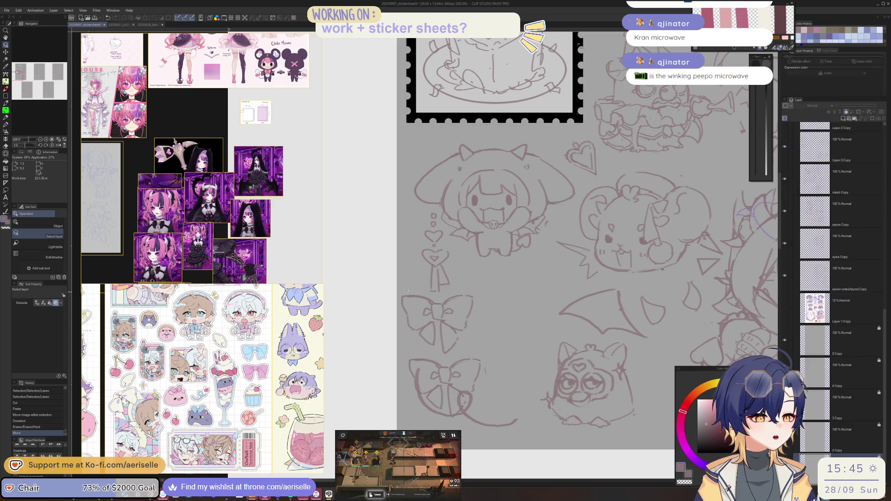
pyautogui.press('m')
pyautogui.scroll(3, 437, 297)
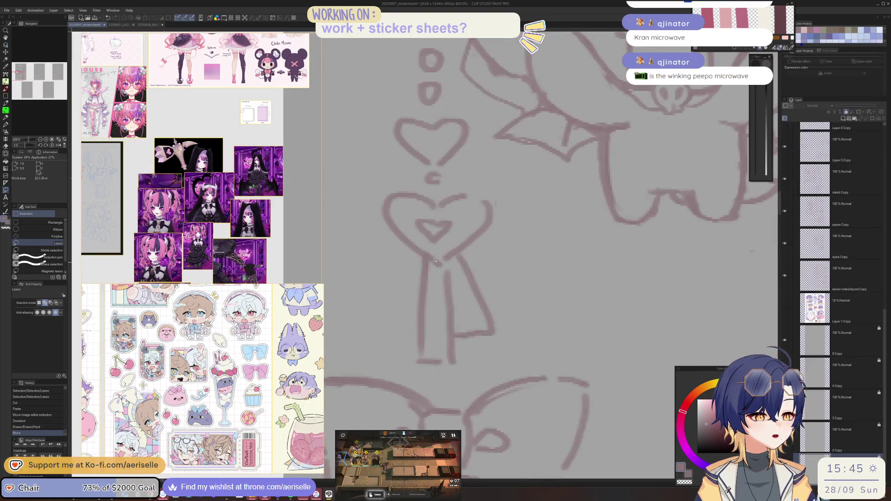
pyautogui.press('v')
pyautogui.keyDown('ctrl'); pyautogui.click(436, 292); pyautogui.keyUp('ctrl')
pyautogui.scroll(-4, 437, 290)
pyautogui.moveTo(437, 289)
pyautogui.mouseDown()
pyautogui.moveTo(450, 301)
pyautogui.moveTo(440, 297)
pyautogui.mouseUp()
# Step: Move the lower bow layer down and to the right
pyautogui.press('o')
pyautogui.click(436, 333)
pyautogui.press('v')
pyautogui.moveTo(436, 333); pyautogui.dragTo(457, 359)
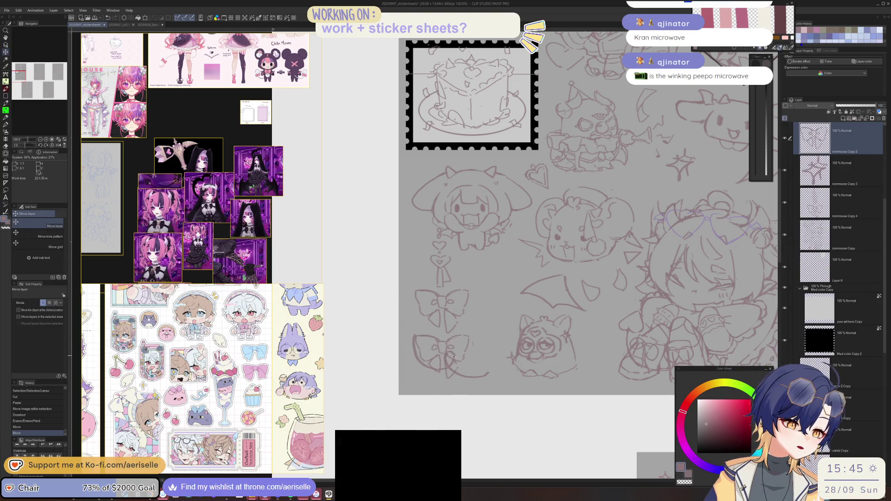
# Step: Lasso the extra bow on the ironmouse Copy layer and delete it
pyautogui.press('o')
pyautogui.click(475, 360)
pyautogui.scroll(-5, 474, 361)
pyautogui.scroll(5, 475, 360)
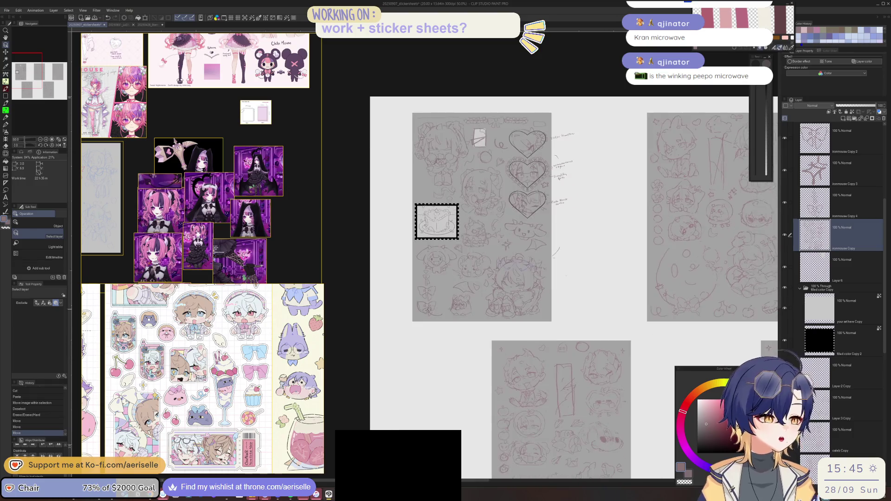
pyautogui.press('m')
pyautogui.moveTo(455, 292); pyautogui.dragTo(454, 292)
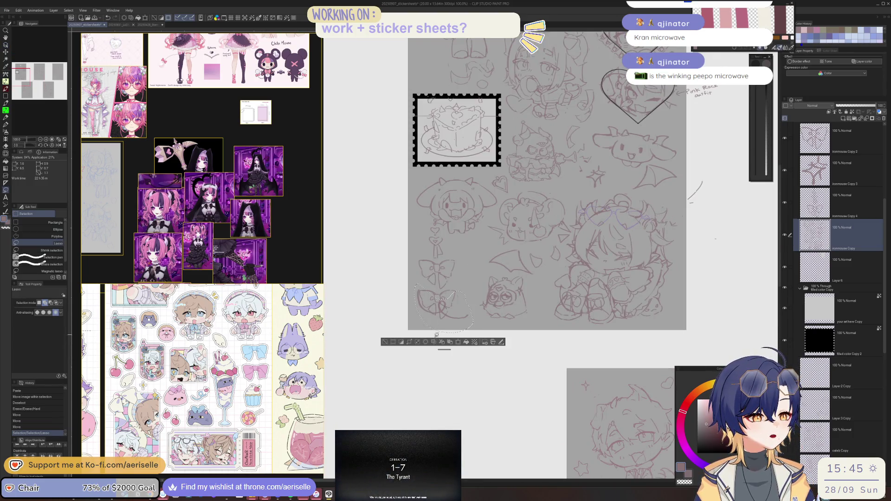
pyautogui.click(425, 343)
pyautogui.click(386, 342)
pyautogui.scroll(3, 476, 331)
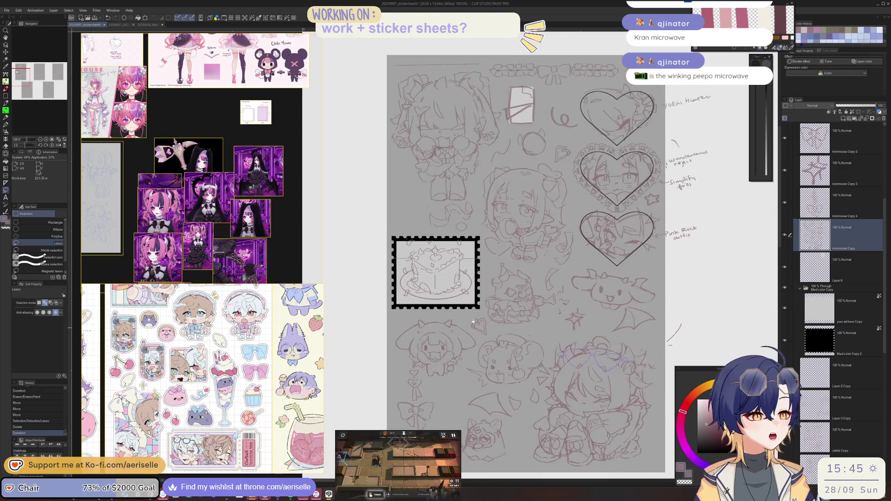
pyautogui.scroll(1, 410, 164)
pyautogui.press('p')
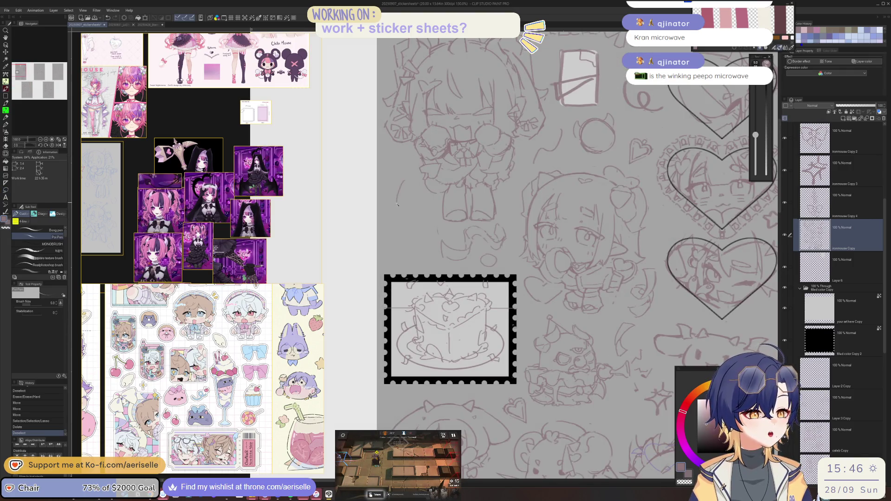
# Step: Try vertical pen strokes for the cake slice left of the chibi, undoing the misplaced ones
pyautogui.moveTo(403, 215); pyautogui.dragTo(399, 240)
pyautogui.hotkey('ctrl', 'z')
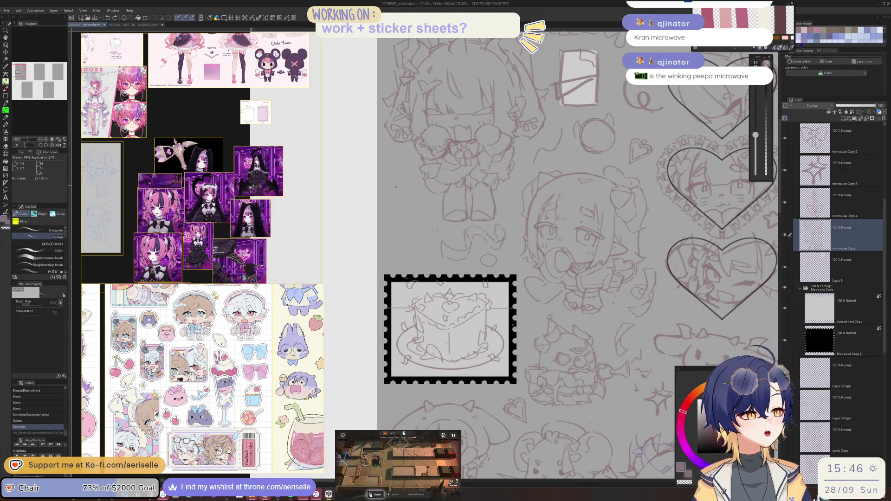
pyautogui.scroll(1, 404, 223)
pyautogui.moveTo(400, 200); pyautogui.dragTo(399, 237)
pyautogui.hotkey('ctrl', 'z')
pyautogui.moveTo(398, 206)
pyautogui.mouseDown()
pyautogui.moveTo(397, 239)
pyautogui.moveTo(426, 238)
pyautogui.mouseUp()
pyautogui.moveTo(439, 208); pyautogui.dragTo(437, 234)
pyautogui.hotkey('ctrl', 'z')
pyautogui.hotkey('ctrl', 'z')
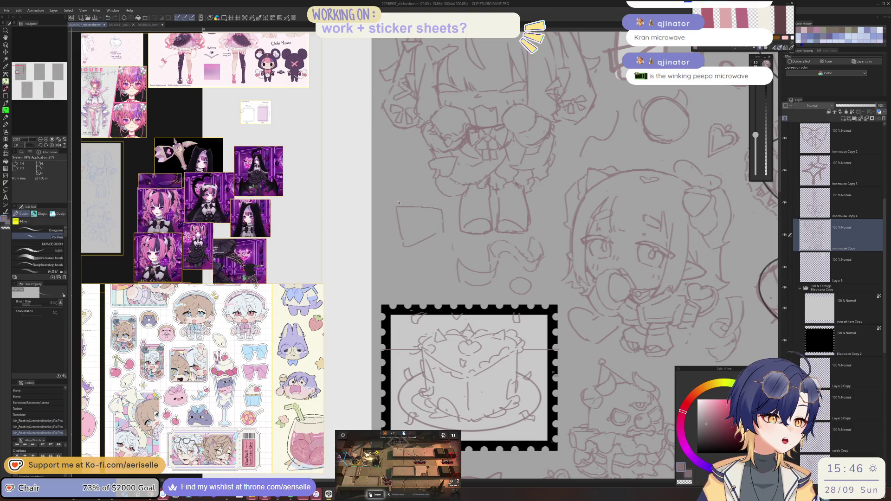
# Step: Sketch the top edge of the cake slice, undoing the extra stroke
pyautogui.moveTo(394, 210); pyautogui.dragTo(412, 197)
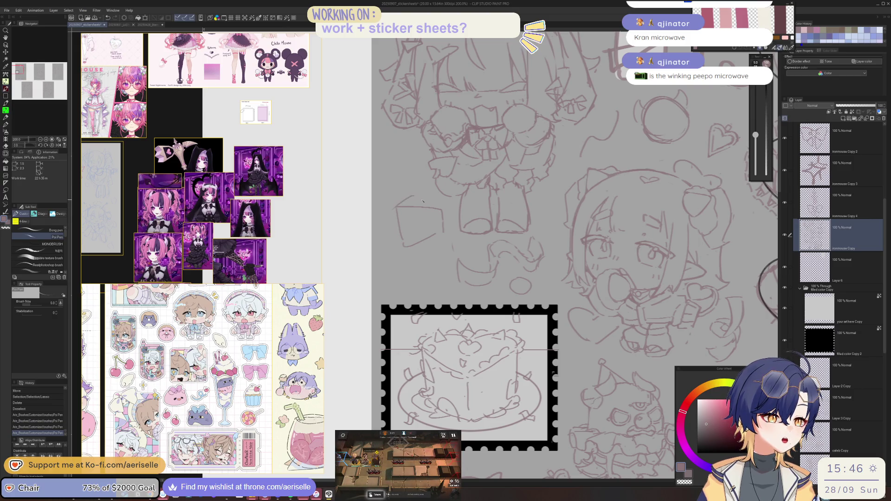
pyautogui.press('e')
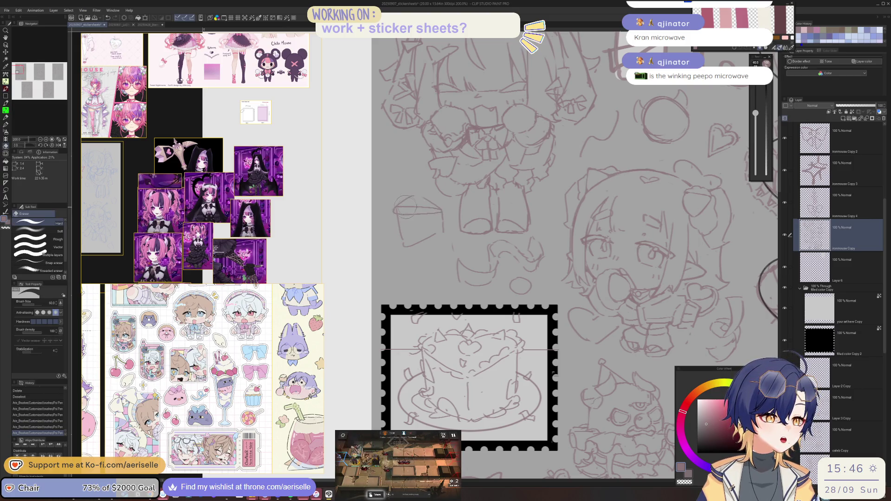
pyautogui.press('p')
pyautogui.moveTo(430, 207)
pyautogui.mouseDown()
pyautogui.moveTo(393, 214)
pyautogui.moveTo(403, 245)
pyautogui.moveTo(389, 246)
pyautogui.mouseUp()
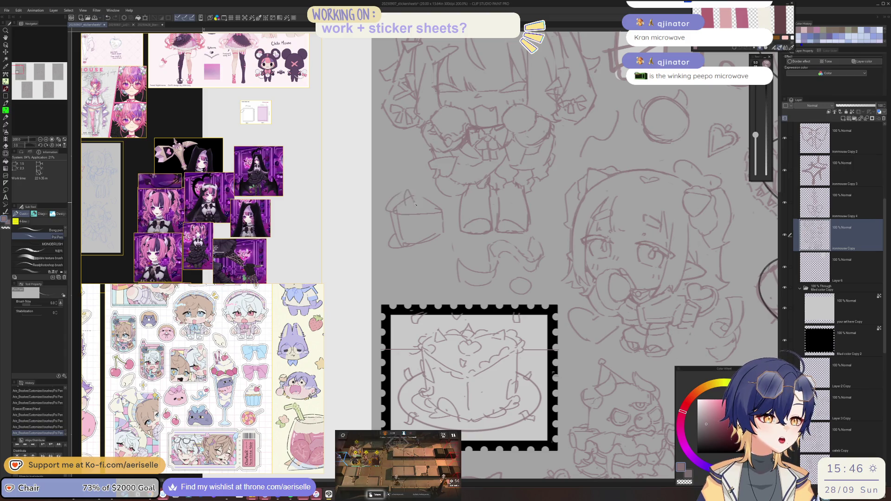
pyautogui.hotkey('ctrl', 'z')
pyautogui.hotkey('ctrl', 'y')
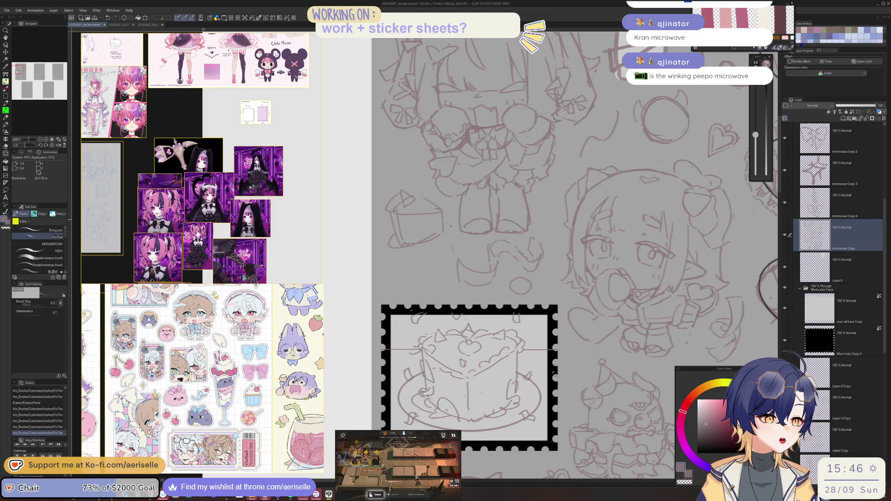
pyautogui.hotkey('ctrl', 'z')
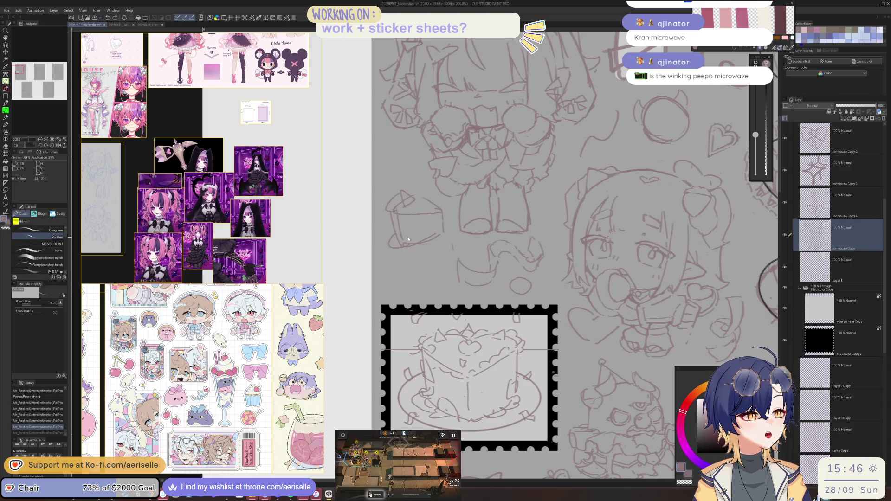
# Step: Add a short vertical line to the cake slice's left side
pyautogui.moveTo(403, 240)
pyautogui.mouseDown()
pyautogui.moveTo(441, 232)
pyautogui.moveTo(442, 221)
pyautogui.mouseUp()
pyautogui.hotkey('ctrl', 'z')
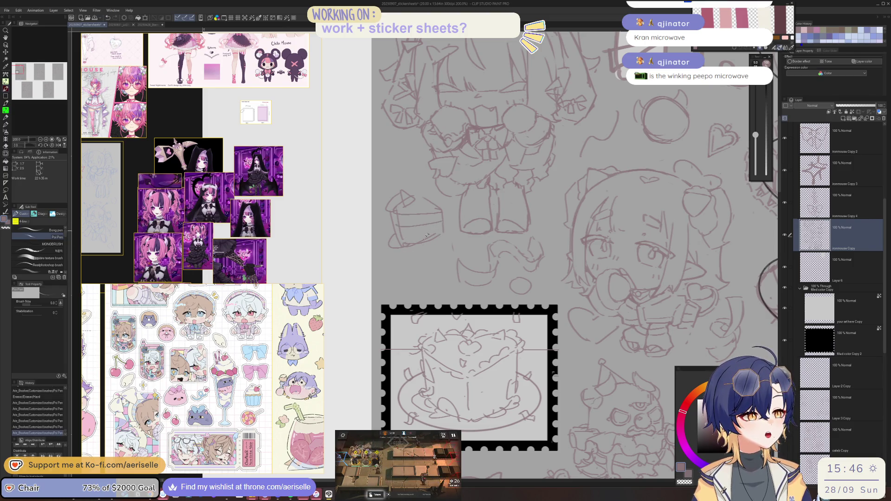
pyautogui.press('e')
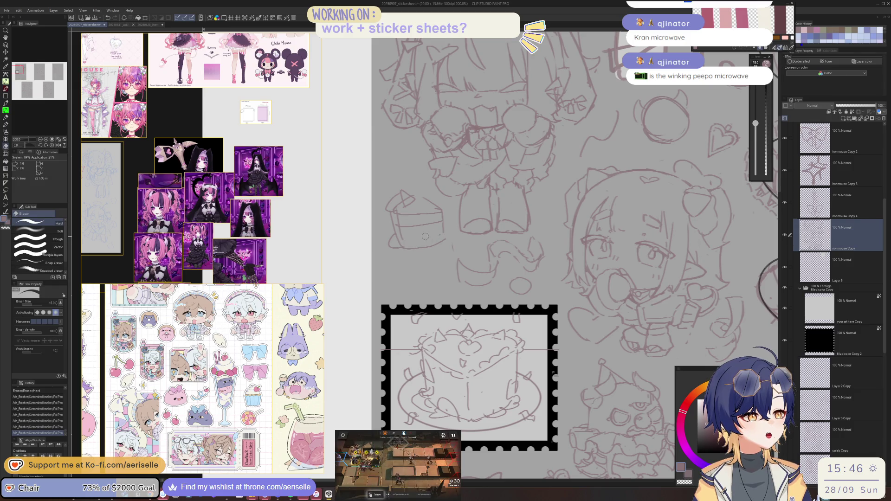
pyautogui.press('p')
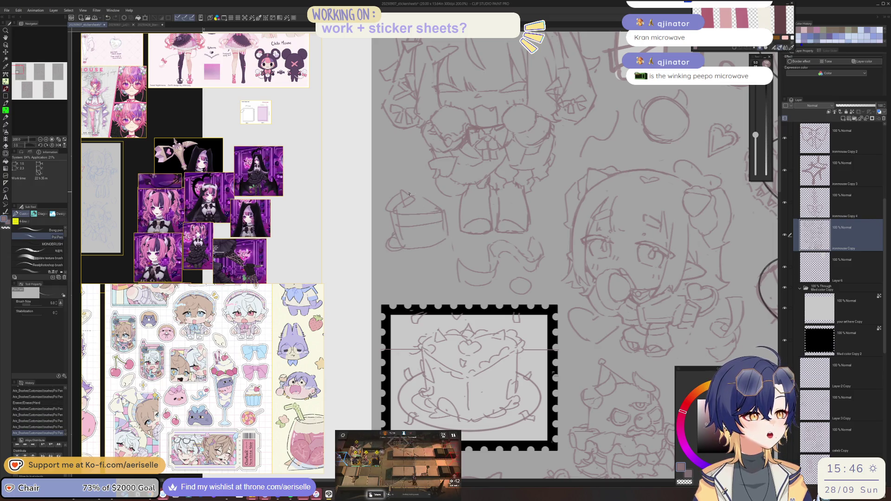
pyautogui.moveTo(396, 205); pyautogui.dragTo(396, 215)
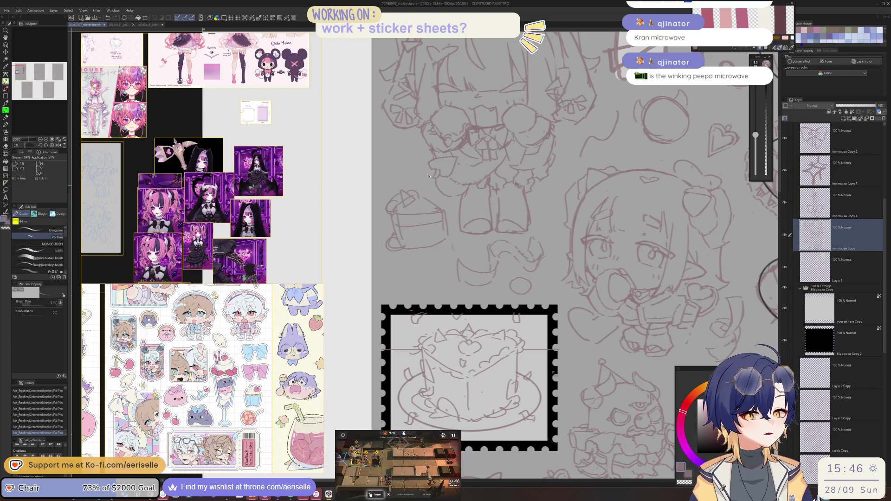
pyautogui.scroll(-1, 427, 183)
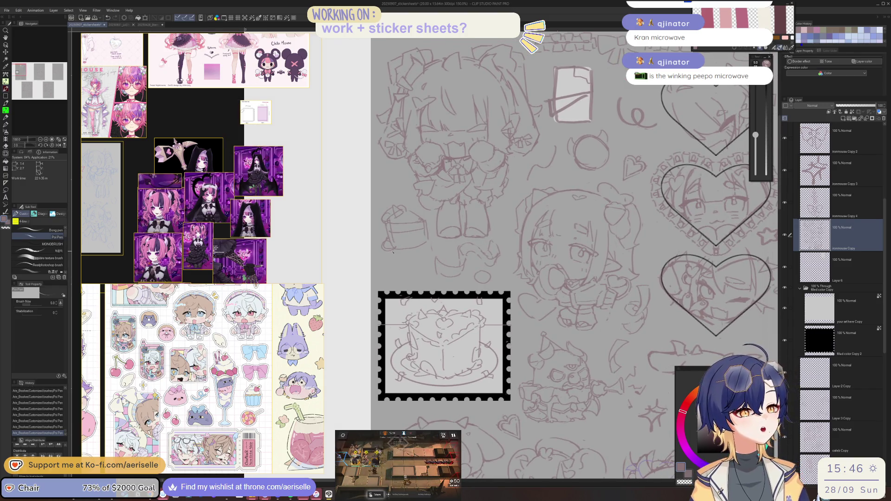
# Step: Zoom the canvas to 150% and scroll the reference board to the cake sticker images
pyautogui.scroll(-10, 264, 360)
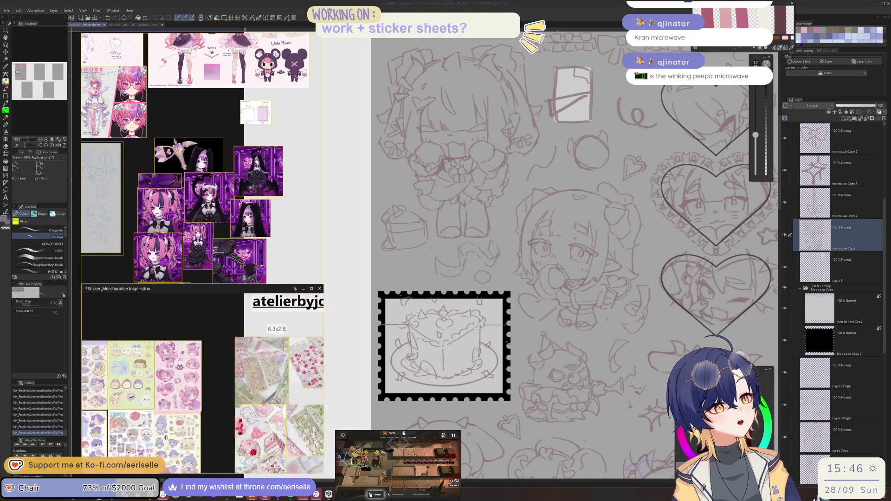
pyautogui.scroll(-2, 213, 388)
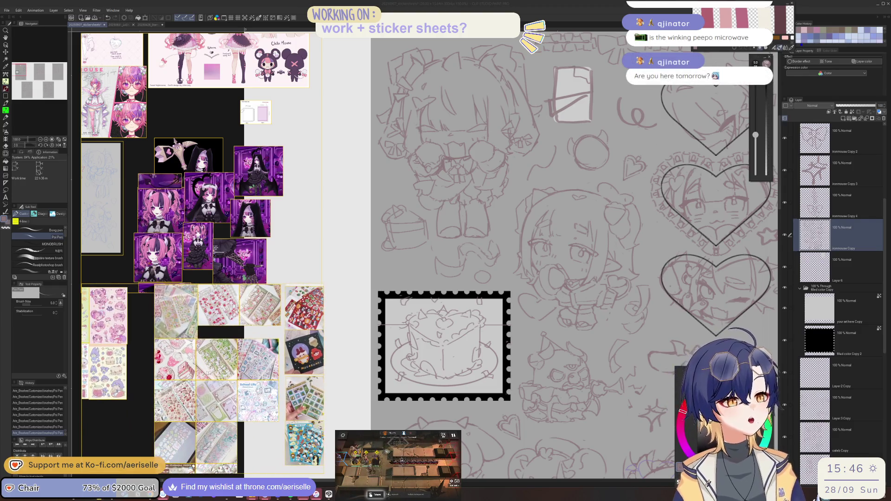
pyautogui.hscroll(3, 203, 378)
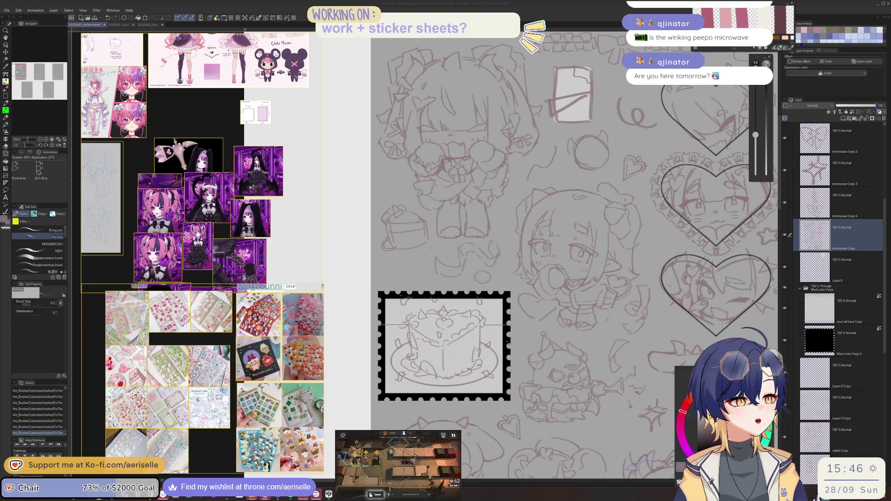
pyautogui.hscroll(5, 202, 379)
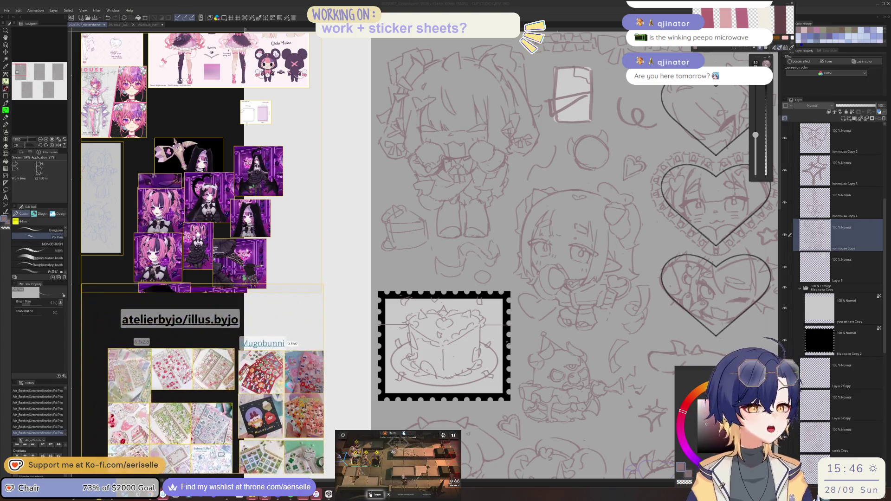
pyautogui.scroll(3, 229, 332)
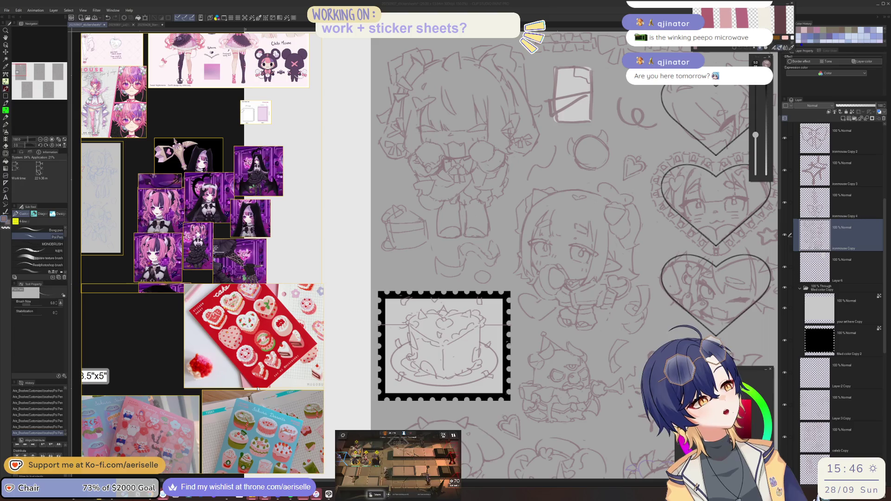
pyautogui.click(402, 228)
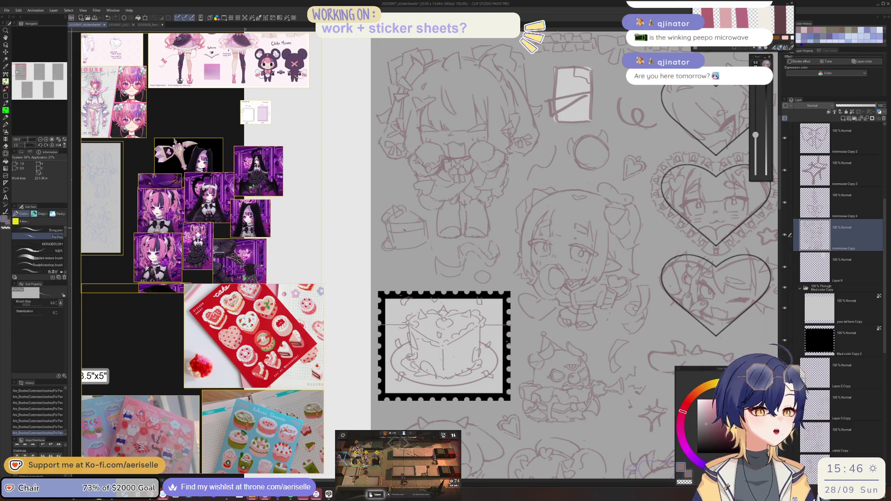
# Step: Erase stray lines on the cake slice and draw a new line across it
pyautogui.scroll(1, 392, 239)
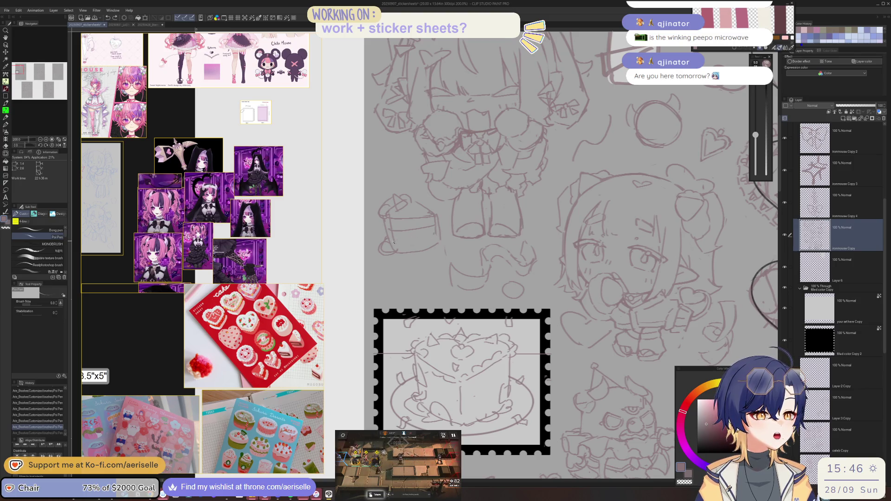
pyautogui.press('e')
pyautogui.moveTo(394, 239); pyautogui.dragTo(392, 235)
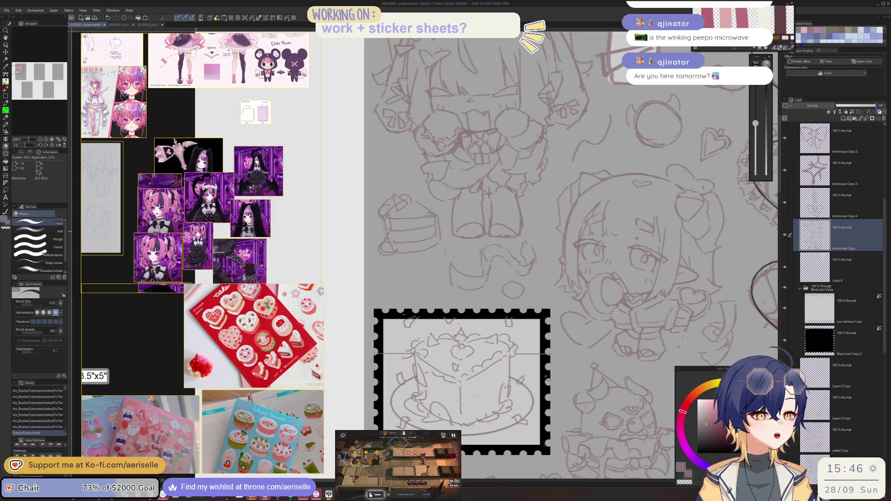
pyautogui.press('p')
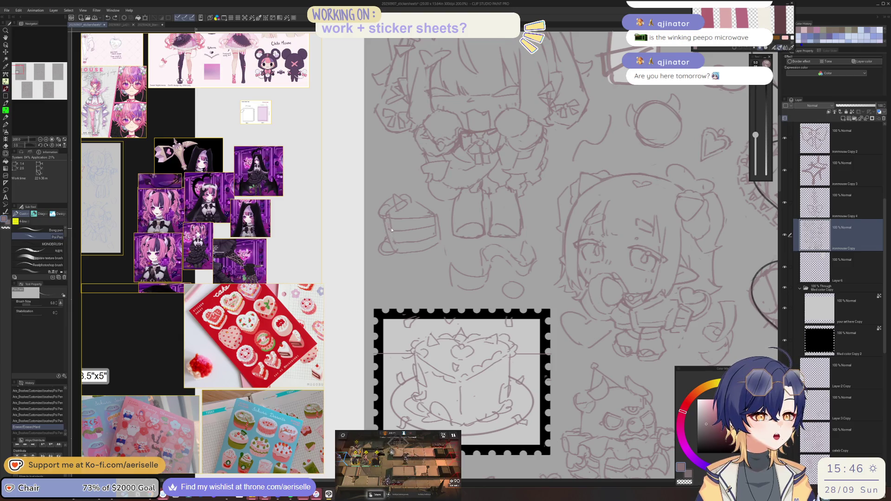
pyautogui.moveTo(403, 218)
pyautogui.mouseDown()
pyautogui.moveTo(438, 214)
pyautogui.moveTo(440, 242)
pyautogui.mouseUp()
pyautogui.press('e')
pyautogui.press('p')
pyautogui.press('e')
pyautogui.press('p')
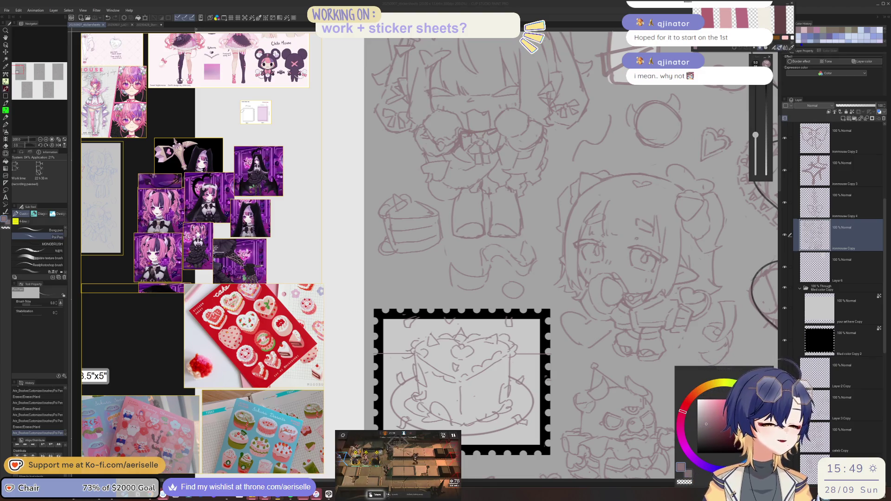
# Step: Add a small round mark, erase part of the cake-slice lines, and enlarge the pen to 4.0
pyautogui.moveTo(381, 244); pyautogui.dragTo(400, 251)
pyautogui.press('e')
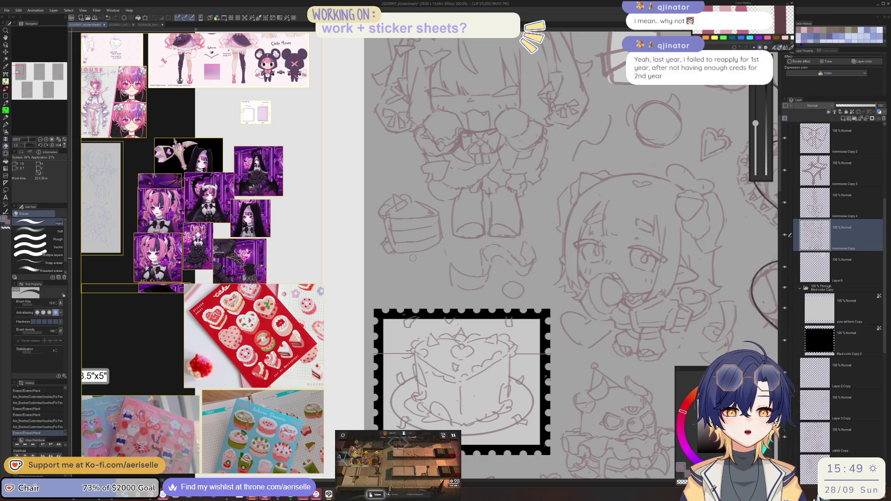
pyautogui.press('p')
pyautogui.press('e')
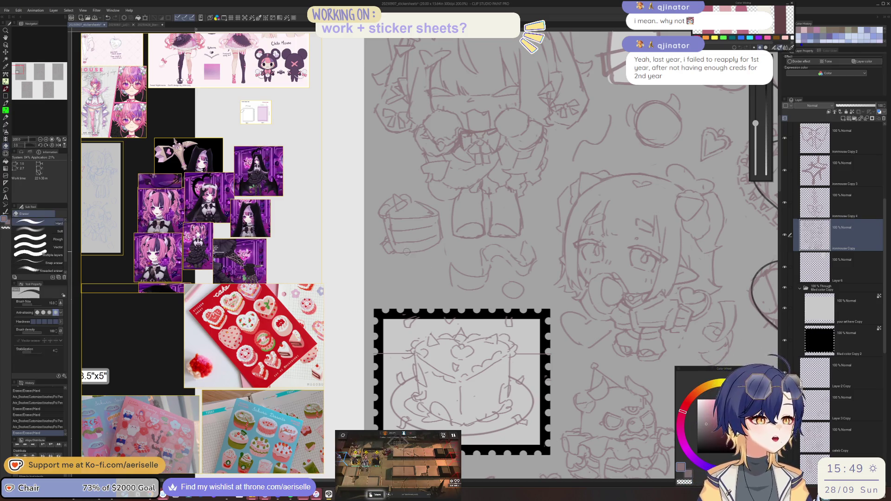
pyautogui.press('p')
pyautogui.moveTo(431, 248)
pyautogui.mouseDown()
pyautogui.moveTo(402, 253)
pyautogui.moveTo(439, 246)
pyautogui.moveTo(433, 227)
pyautogui.moveTo(443, 233)
pyautogui.mouseUp()
pyautogui.press(']')
pyautogui.press(']')
# Step: Reposition the new stroke with a selection, then deselect
pyautogui.press('k')
pyautogui.hotkey('ctrl', 'd')
pyautogui.press('p')
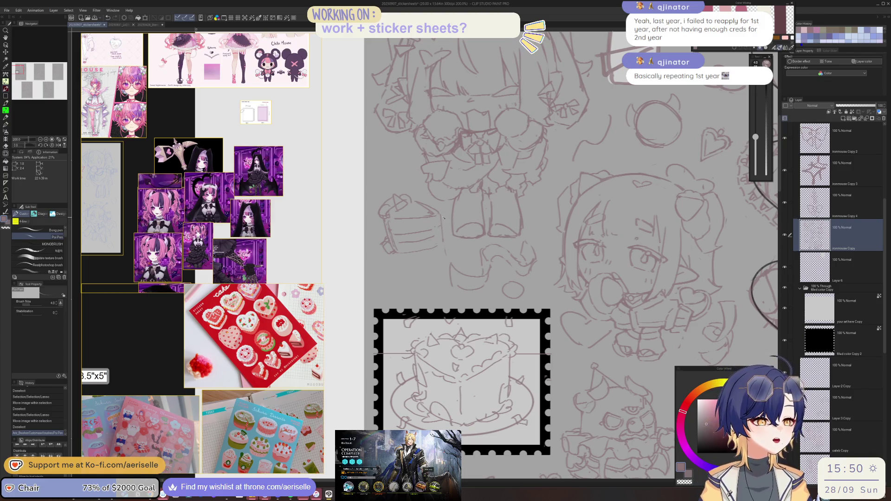
# Step: Draw short lines on the cake slice, undoing one and adding a short dark line
pyautogui.moveTo(440, 216)
pyautogui.mouseDown()
pyautogui.moveTo(444, 241)
pyautogui.moveTo(443, 231)
pyautogui.moveTo(411, 241)
pyautogui.mouseUp()
pyautogui.press('e')
pyautogui.press('p')
pyautogui.press('e')
pyautogui.press('p')
pyautogui.hotkey('ctrl', 'z')
pyautogui.moveTo(411, 242)
pyautogui.mouseDown()
pyautogui.moveTo(443, 242)
pyautogui.moveTo(421, 240)
pyautogui.mouseUp()
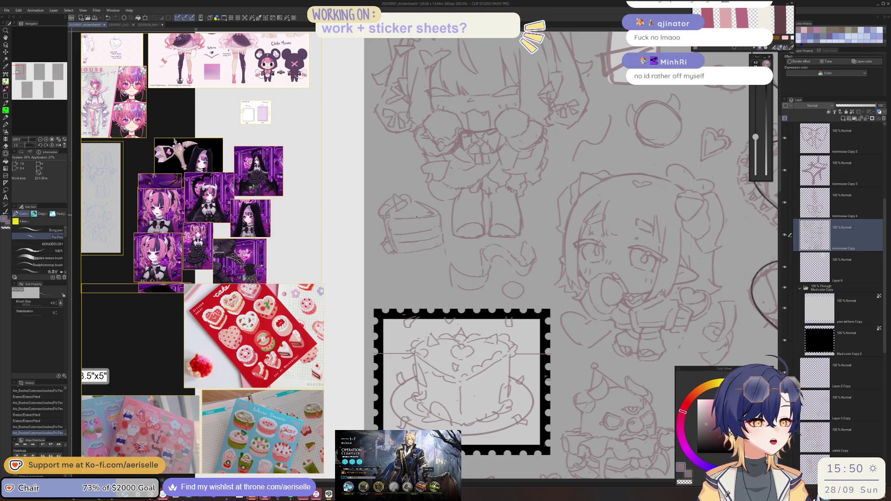
# Step: Pan to the cake slice, set the eraser to size 15, and draw its left edge line
pyautogui.scroll(3, 447, 184)
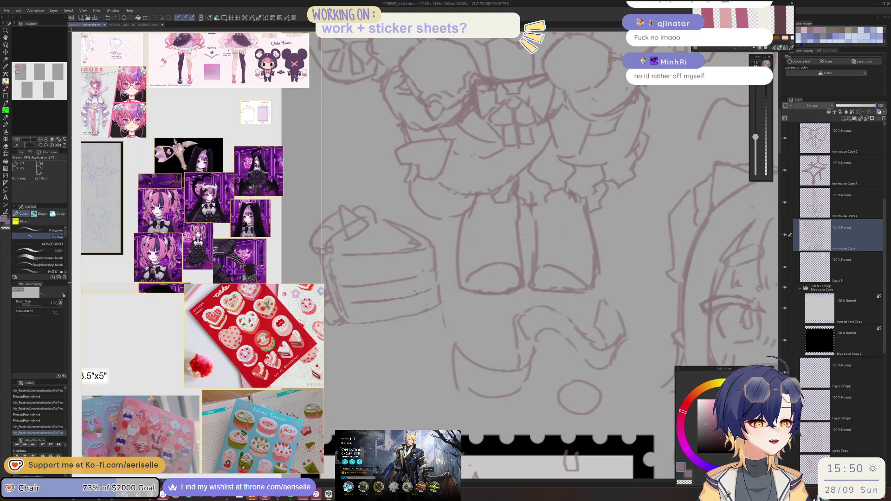
pyautogui.scroll(-3, 422, 217)
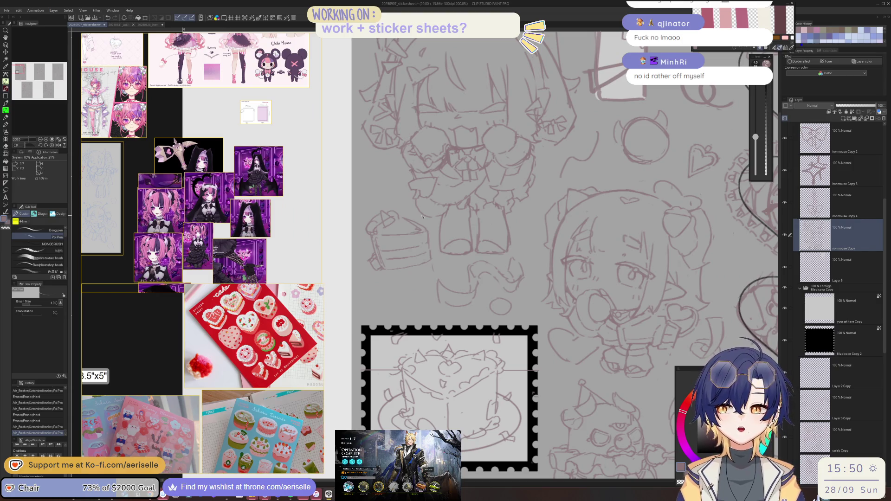
pyautogui.scroll(3, 474, 287)
pyautogui.moveTo(229, 238); pyautogui.dragTo(392, 279)
pyautogui.press('e')
pyautogui.press(']')
pyautogui.press('p')
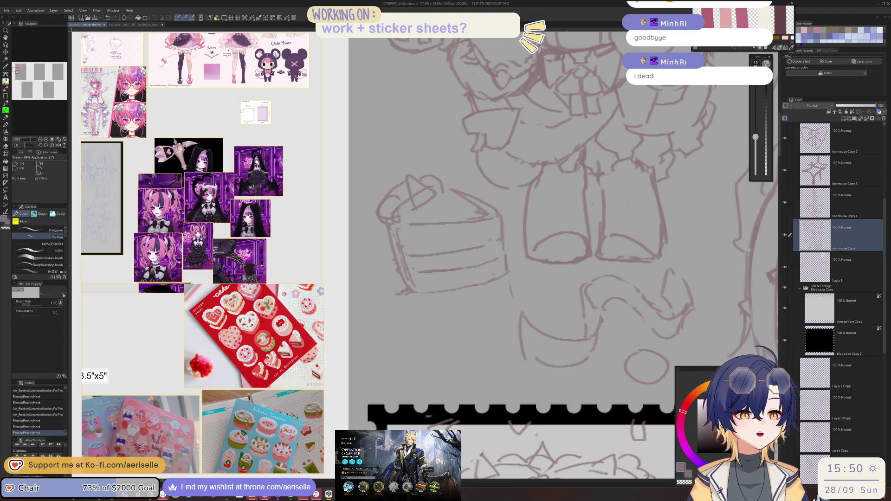
pyautogui.moveTo(399, 268)
pyautogui.mouseDown()
pyautogui.moveTo(390, 290)
pyautogui.moveTo(408, 295)
pyautogui.moveTo(400, 261)
pyautogui.mouseUp()
pyautogui.press('e')
pyautogui.press('p')
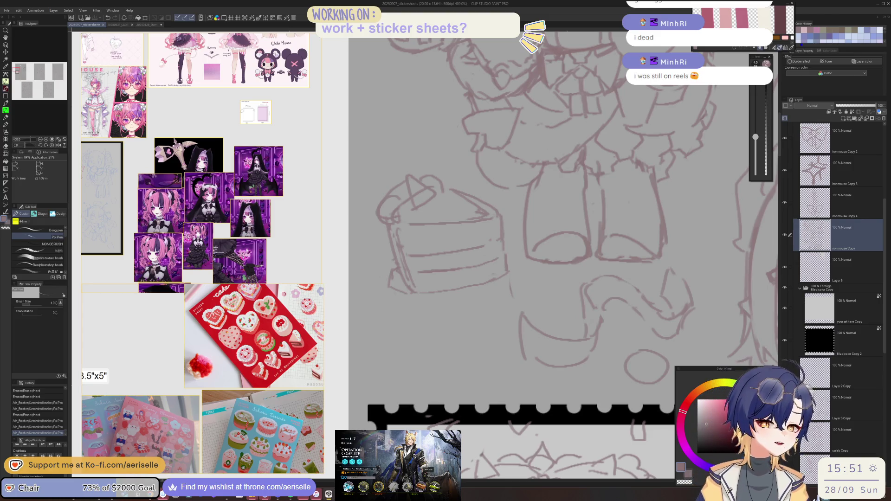
# Step: Tilt the canvas view and erase near the top of the cake slice
pyautogui.press('-')
pyautogui.press('e')
pyautogui.moveTo(416, 200)
pyautogui.mouseDown()
pyautogui.moveTo(420, 186)
pyautogui.moveTo(403, 201)
pyautogui.moveTo(417, 209)
pyautogui.moveTo(422, 190)
pyautogui.moveTo(444, 189)
pyautogui.moveTo(393, 196)
pyautogui.mouseUp()
pyautogui.press('p')
pyautogui.press('-')
pyautogui.press('-')
pyautogui.press('e')
pyautogui.press('p')
# Step: Rotate the view to -20°, draw small lines on the cake slice, then reset the view
pyautogui.press('e')
pyautogui.press('^')
pyautogui.press('^')
pyautogui.press('^')
pyautogui.press('-')
pyautogui.press('-')
pyautogui.press('p')
pyautogui.moveTo(335, 245); pyautogui.dragTo(346, 238)
pyautogui.scroll(-8, 347, 238)
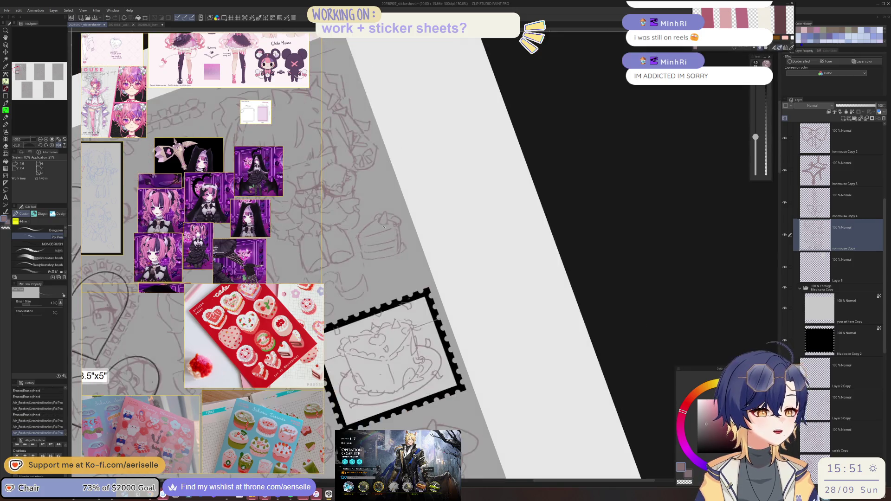
pyautogui.press('^')
pyautogui.press('^')
pyautogui.scroll(5, 409, 201)
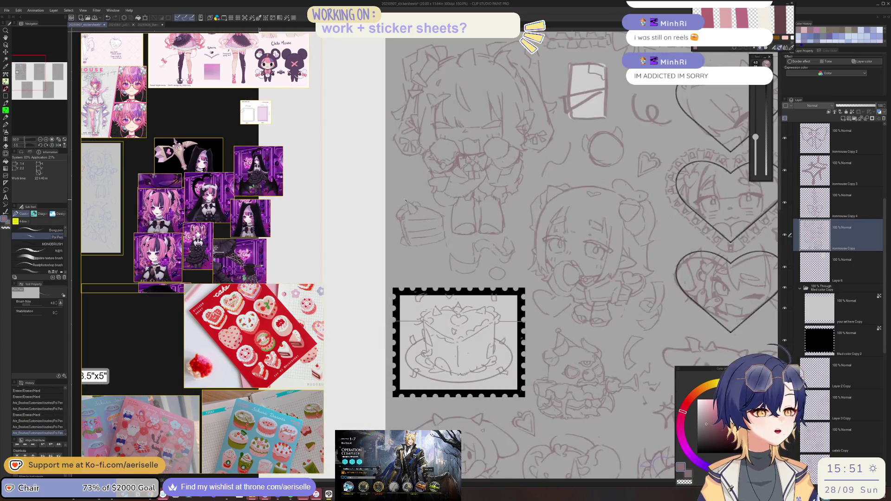
# Step: Lasso the cake-slice doodle, move it down slightly, and deselect
pyautogui.press('m')
pyautogui.moveTo(447, 241)
pyautogui.mouseDown()
pyautogui.moveTo(452, 223)
pyautogui.moveTo(420, 263)
pyautogui.mouseUp()
pyautogui.press('k')
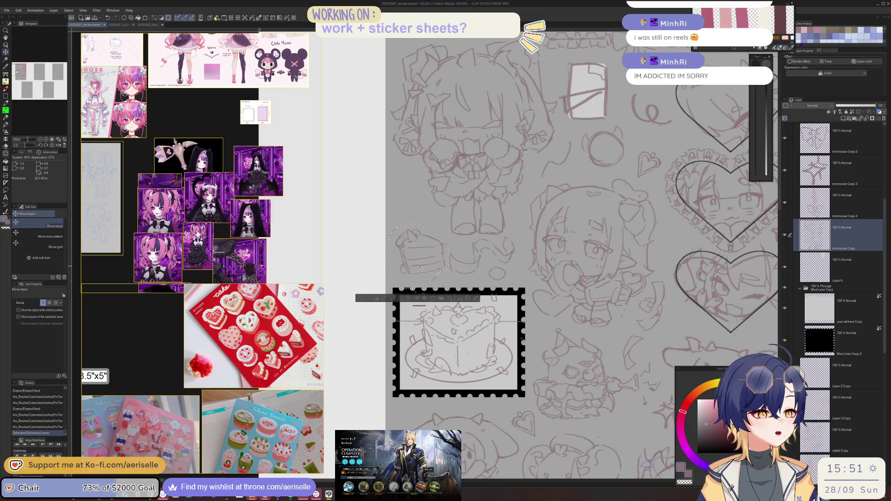
pyautogui.hotkey('ctrl', 'd')
# Step: Lasso the sketches above the cake stamp and nudge them to the right
pyautogui.press('m')
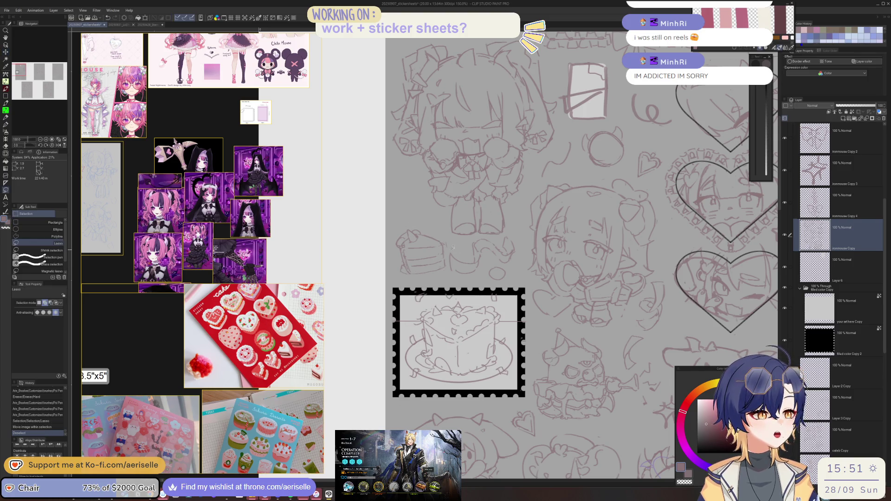
pyautogui.moveTo(460, 280)
pyautogui.mouseDown()
pyautogui.moveTo(507, 285)
pyautogui.moveTo(520, 250)
pyautogui.moveTo(492, 234)
pyautogui.moveTo(464, 246)
pyautogui.moveTo(475, 248)
pyautogui.mouseUp()
pyautogui.press('k')
pyautogui.click(432, 296)
# Step: Draw a short sketch stroke with the pen, then undo it
pyautogui.scroll(1, 402, 167)
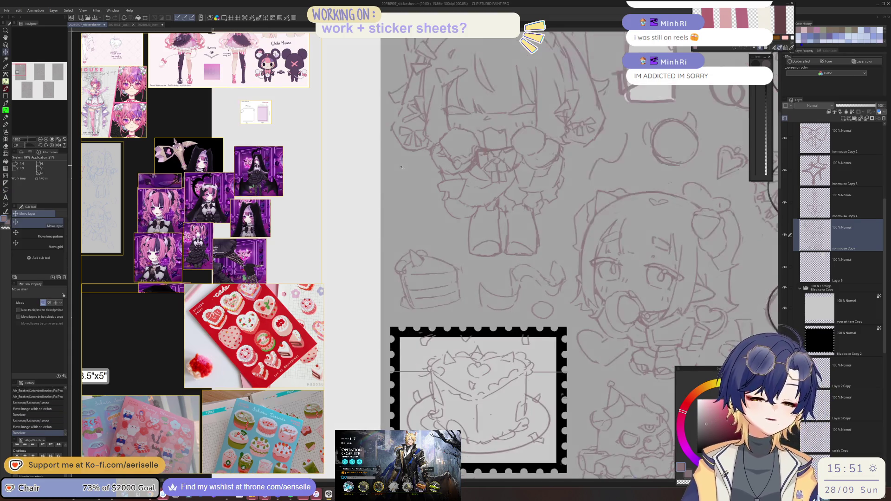
pyautogui.press('p')
pyautogui.moveTo(412, 216); pyautogui.dragTo(432, 201)
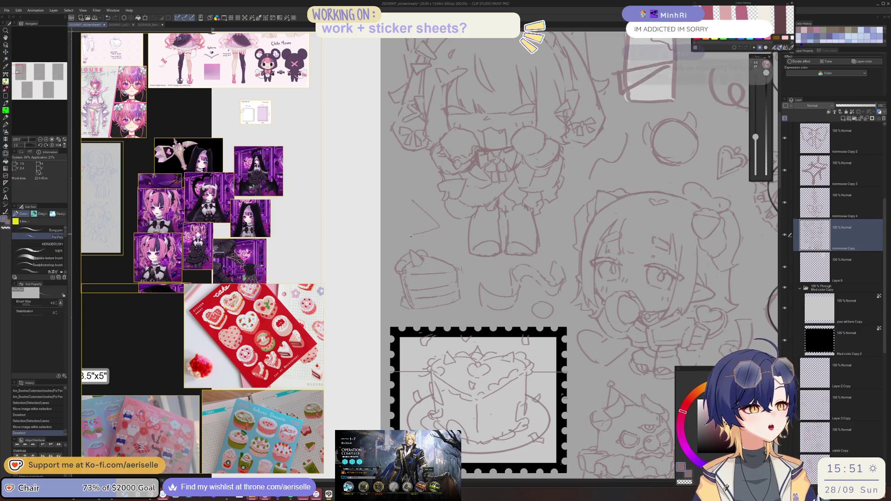
pyautogui.hotkey('ctrl', 'z')
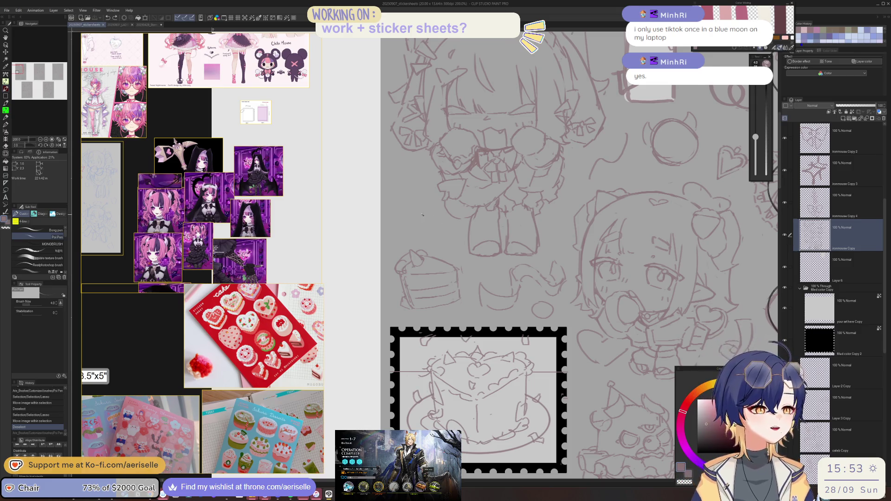
# Step: Lasso the cake slice, copy and paste it, and flip the copy horizontally
pyautogui.scroll(2, 421, 212)
pyautogui.press('m')
pyautogui.moveTo(414, 268)
pyautogui.mouseDown()
pyautogui.moveTo(378, 276)
pyautogui.moveTo(412, 423)
pyautogui.moveTo(510, 361)
pyautogui.moveTo(492, 285)
pyautogui.mouseUp()
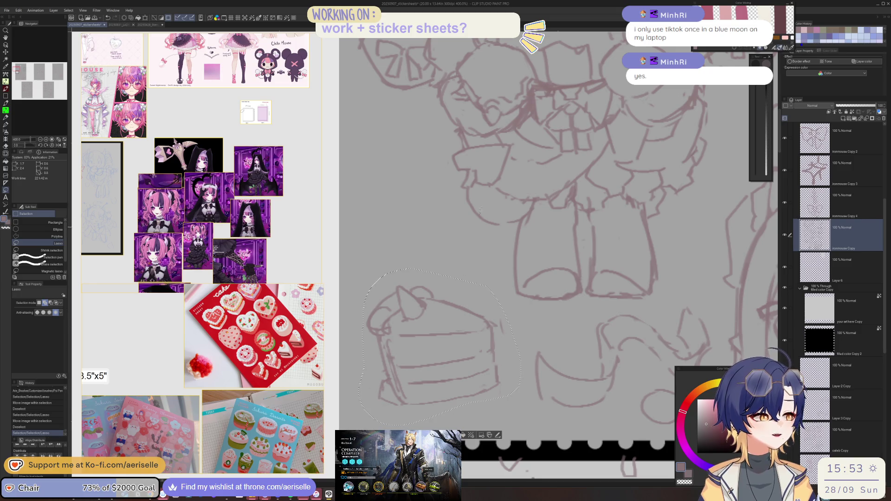
pyautogui.hotkey('ctrl', 'c')
pyautogui.hotkey('ctrl', 'v')
pyautogui.hotkey('ctrl', 't')
pyautogui.press('h')
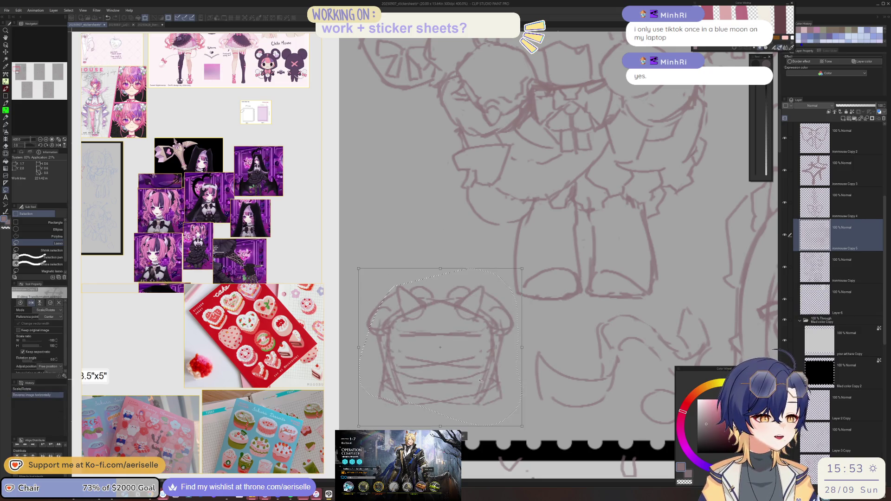
# Step: Move and tilt the flipped copy, then cancel the transform and discard the paste
pyautogui.moveTo(480, 380); pyautogui.dragTo(464, 335)
pyautogui.moveTo(529, 325); pyautogui.dragTo(515, 358)
pyautogui.moveTo(464, 325); pyautogui.dragTo(454, 258)
pyautogui.click(430, 321)
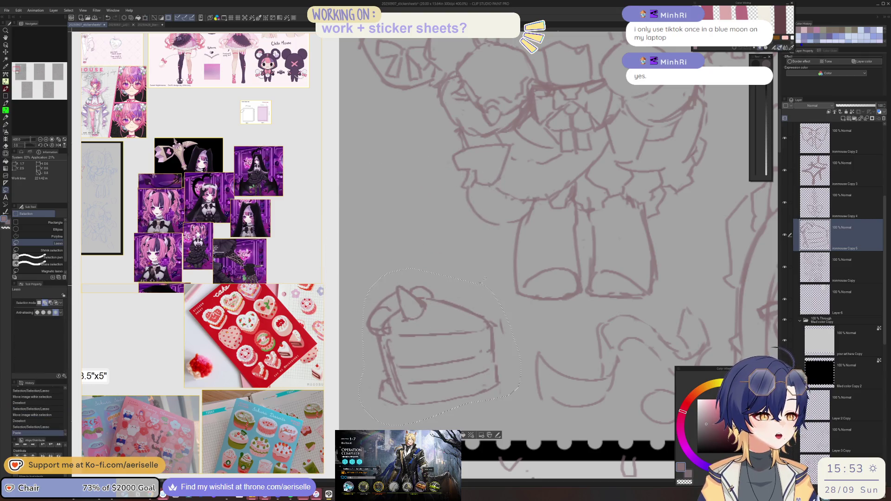
pyautogui.hotkey('ctrl', 'z')
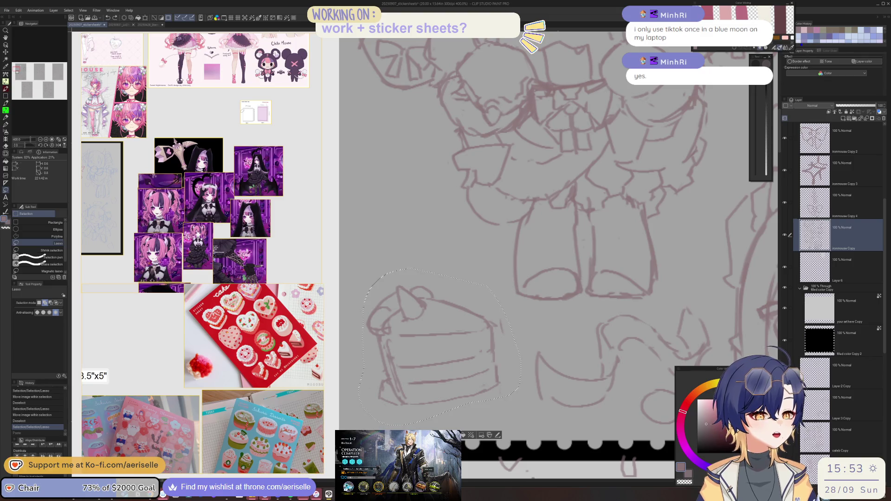
pyautogui.hotkey('ctrl', 'd')
# Step: Undo a stray stroke beside the cake, zoom out, and nudge the selected cake slightly
pyautogui.press('p')
pyautogui.moveTo(376, 215)
pyautogui.mouseDown()
pyautogui.moveTo(364, 273)
pyautogui.moveTo(371, 411)
pyautogui.moveTo(513, 400)
pyautogui.moveTo(445, 271)
pyautogui.mouseUp()
pyautogui.hotkey('ctrl', 'z')
pyautogui.press('m')
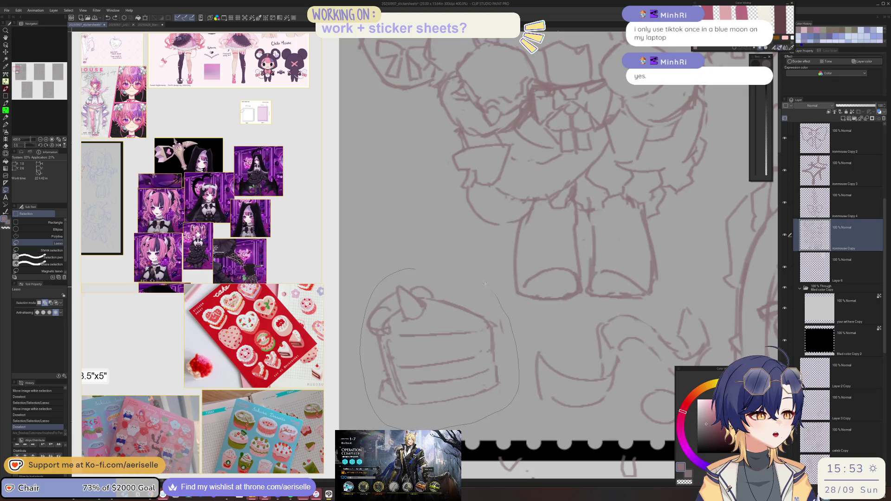
pyautogui.hotkey('ctrl', '-')
pyautogui.press('k')
pyautogui.moveTo(427, 351); pyautogui.dragTo(427, 360)
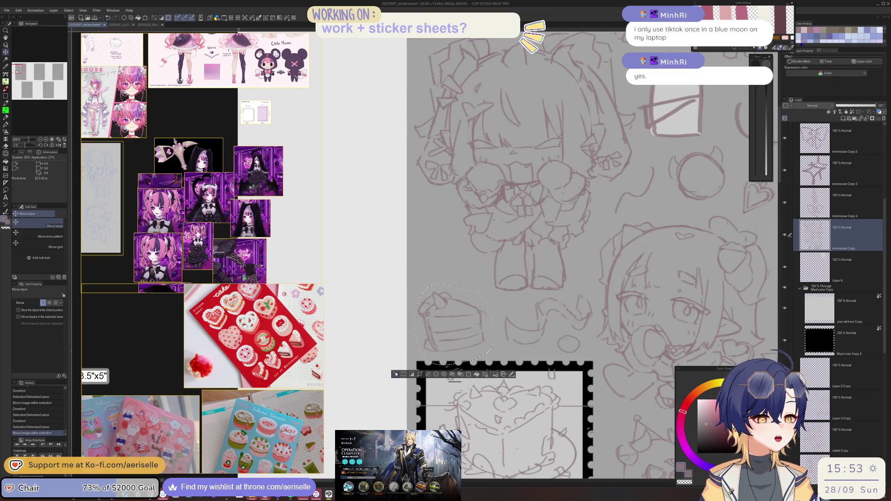
pyautogui.hotkey('ctrl', 'd')
# Step: Copy and paste the cake slice again and move the copy up beside the chibi
pyautogui.press('m')
pyautogui.moveTo(432, 281)
pyautogui.mouseDown()
pyautogui.moveTo(410, 320)
pyautogui.moveTo(483, 352)
pyautogui.moveTo(495, 306)
pyautogui.moveTo(463, 266)
pyautogui.mouseUp()
pyautogui.hotkey('ctrl', 'c')
pyautogui.hotkey('ctrl', 'v')
pyautogui.press('k')
pyautogui.moveTo(461, 329); pyautogui.dragTo(455, 262)
# Step: Mirror the cake copy horizontally, fine-tune its position, and confirm the transform
pyautogui.hotkey('ctrl', 't')
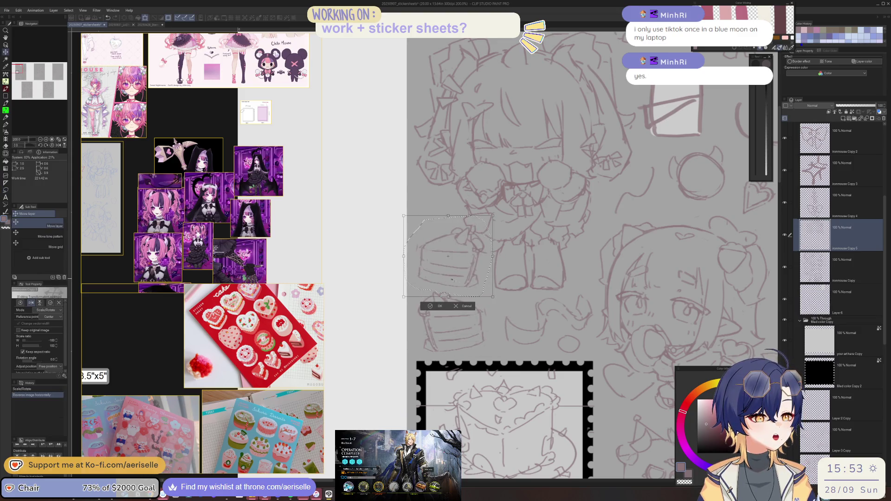
pyautogui.moveTo(468, 285); pyautogui.dragTo(464, 287)
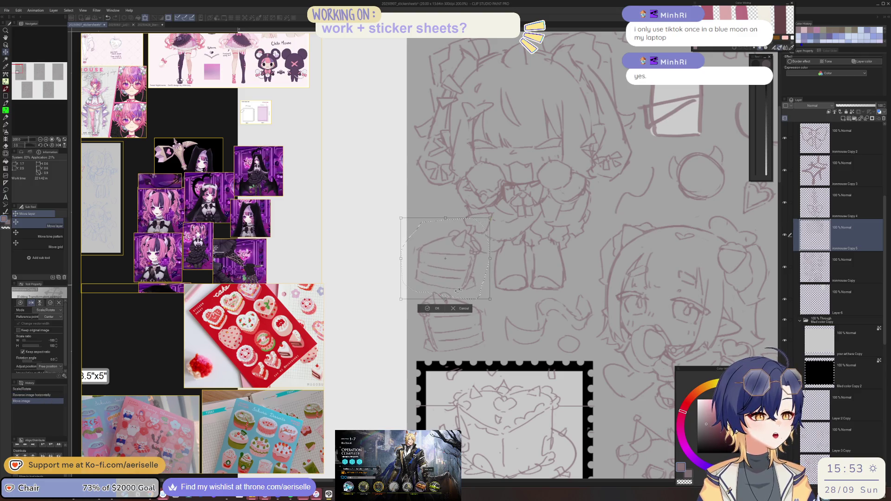
pyautogui.click(429, 309)
pyautogui.click(386, 309)
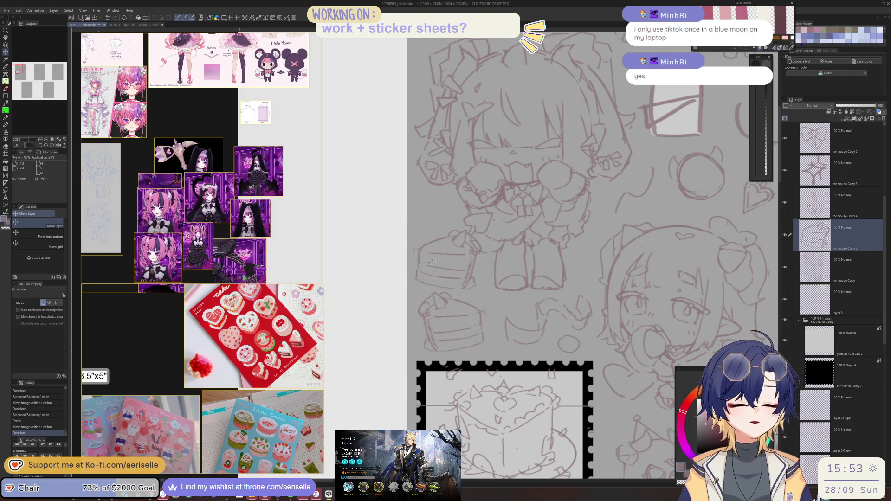
pyautogui.scroll(2, 464, 235)
pyautogui.press('e')
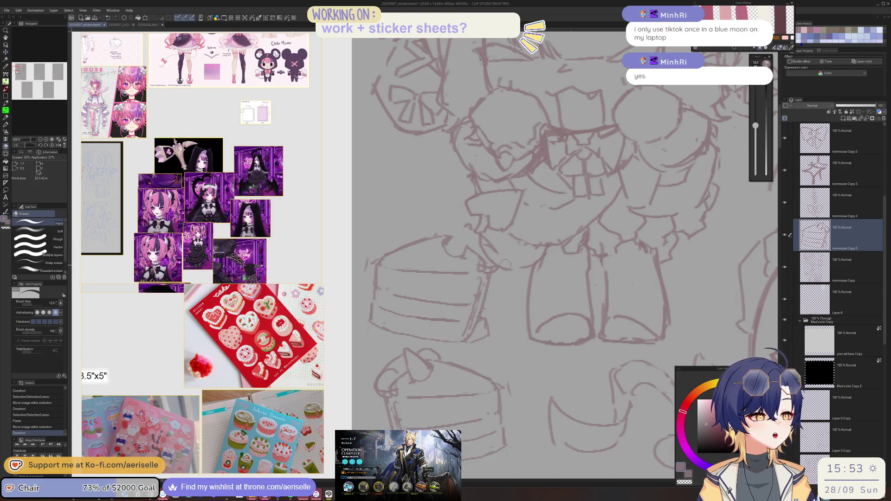
# Step: Erase the stray lines crossing the top of the copied cake slice
pyautogui.click(495, 255)
pyautogui.moveTo(459, 240); pyautogui.dragTo(434, 246)
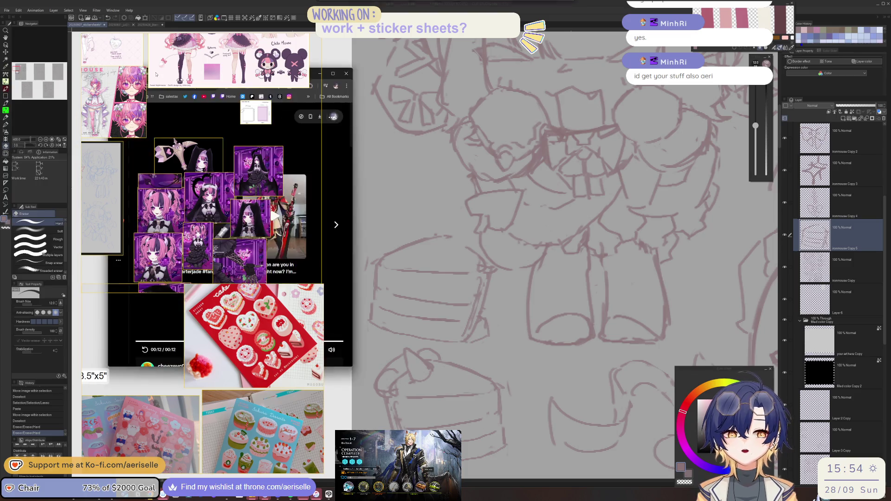
pyautogui.hotkey('alt', 'Tab')
pyautogui.rightClick(429, 103)
pyautogui.click(460, 177)
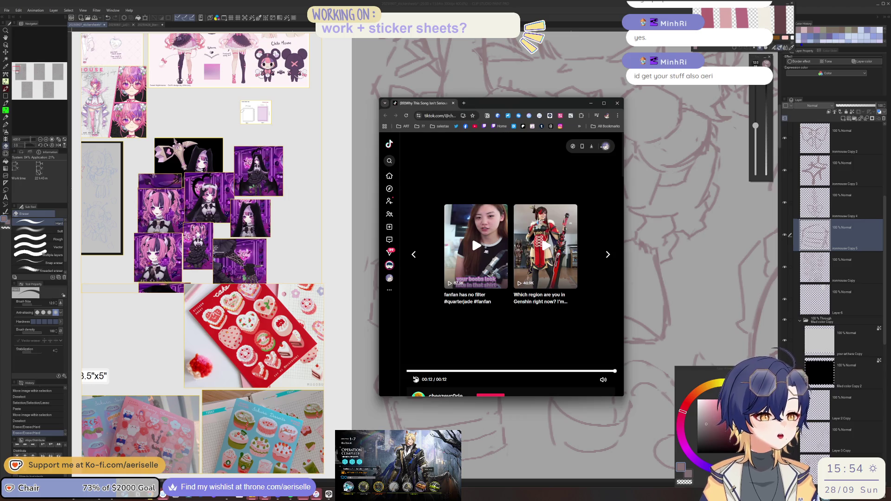
pyautogui.click(415, 380)
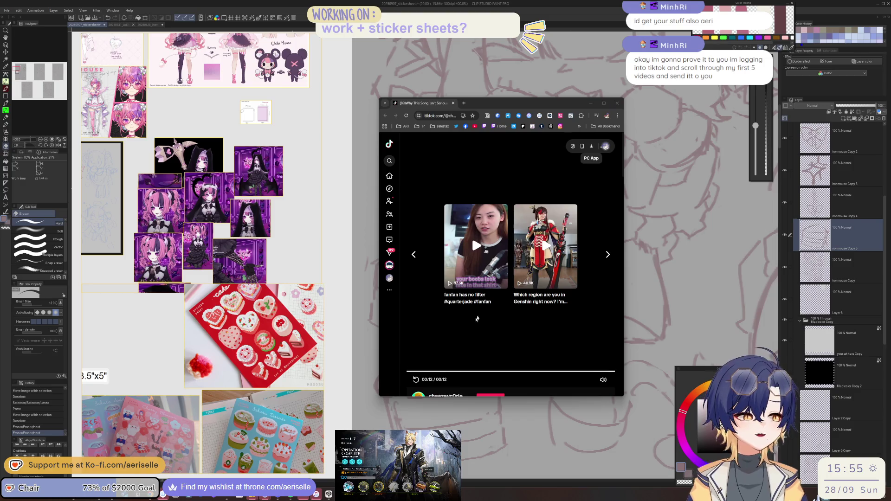
pyautogui.scroll(-1, 397, 364)
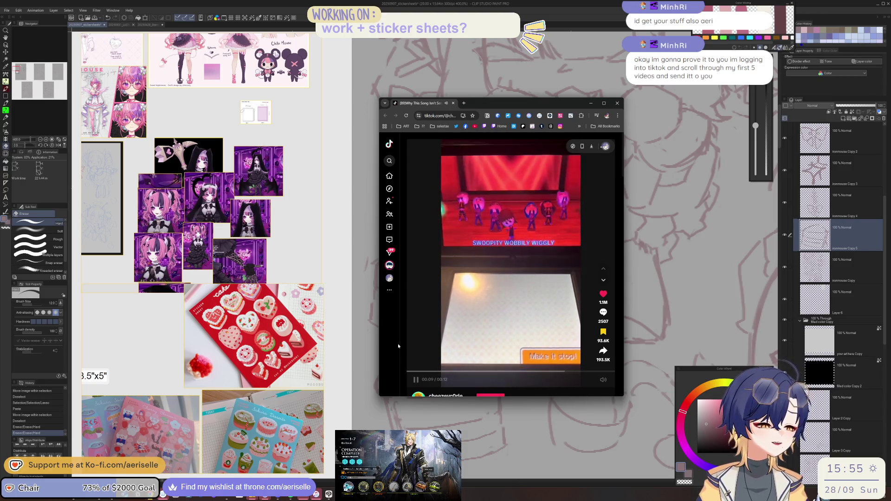
pyautogui.click(617, 104)
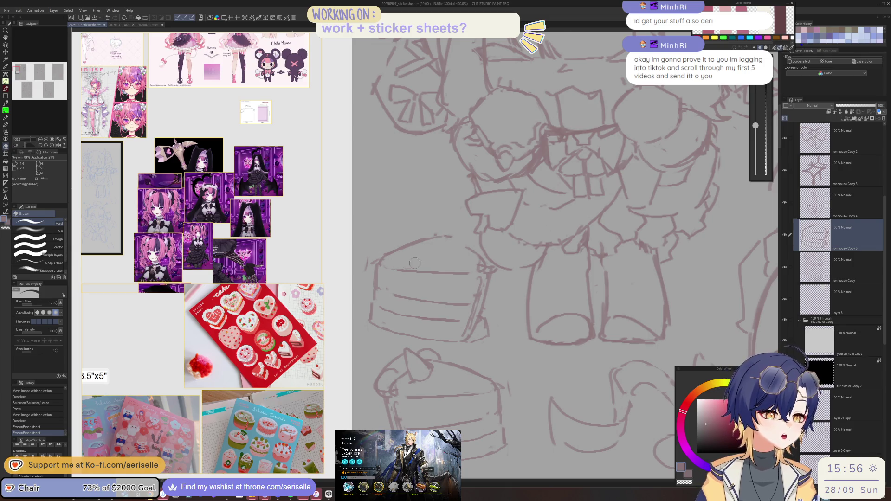
# Step: Erase lines on the cake, enlarge the eraser, and sketch short strokes near the cake
pyautogui.moveTo(387, 311); pyautogui.dragTo(416, 275)
pyautogui.press(']')
pyautogui.press(']')
pyautogui.press(']')
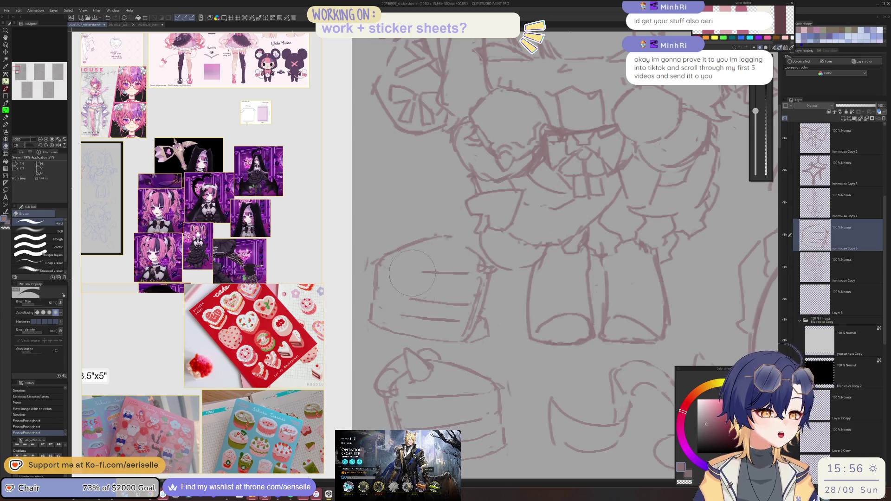
pyautogui.press('p')
pyautogui.scroll(-5, 440, 259)
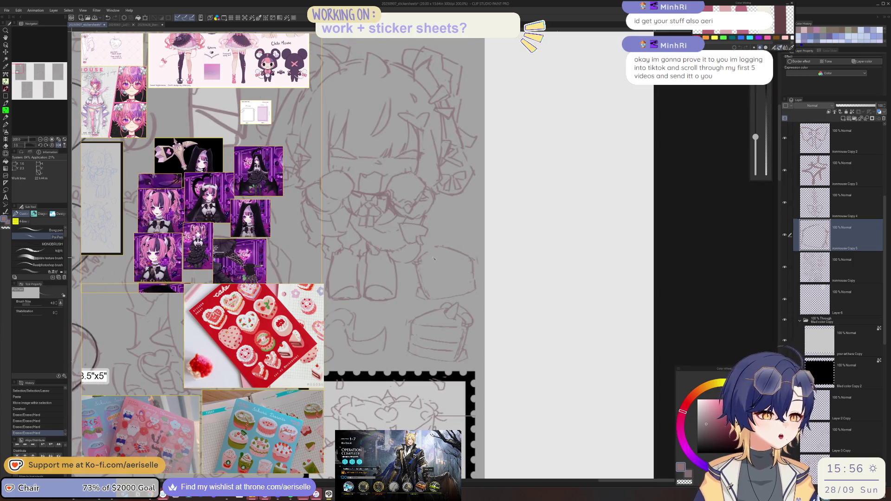
pyautogui.click(432, 302)
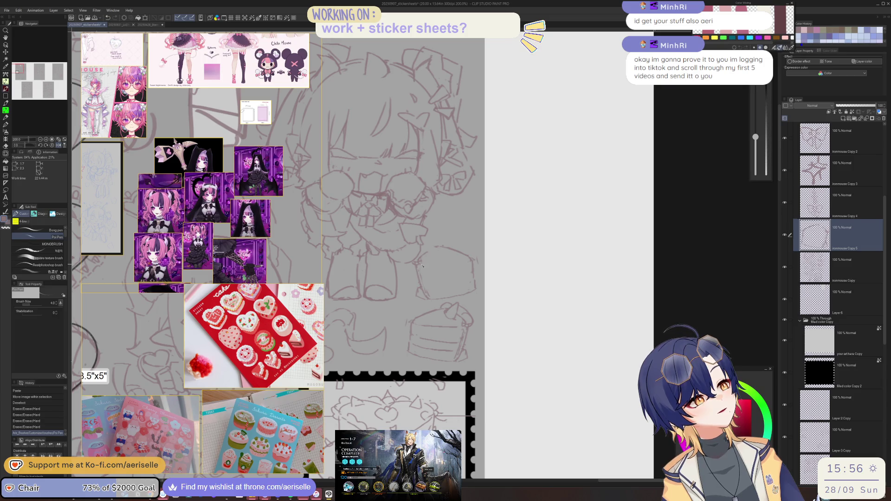
pyautogui.moveTo(418, 266); pyautogui.dragTo(457, 284)
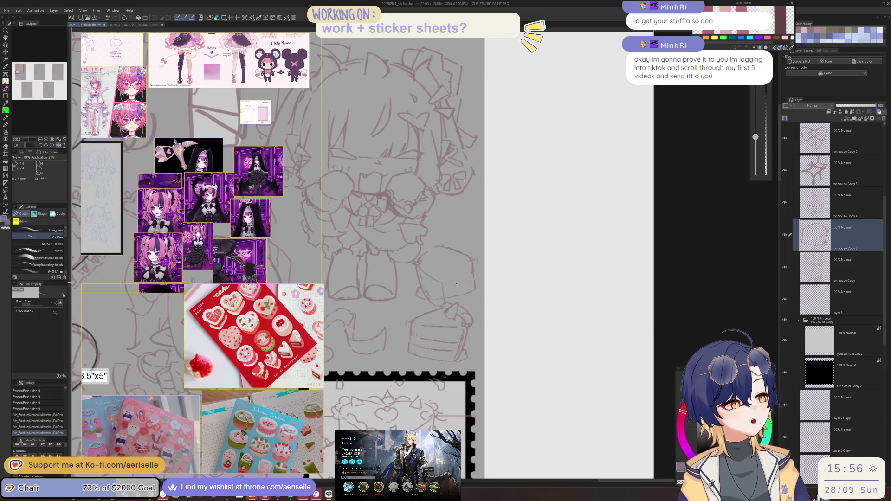
# Step: Lasso the cake slice, rotate it with Free Transform, confirm, and deselect
pyautogui.press('m')
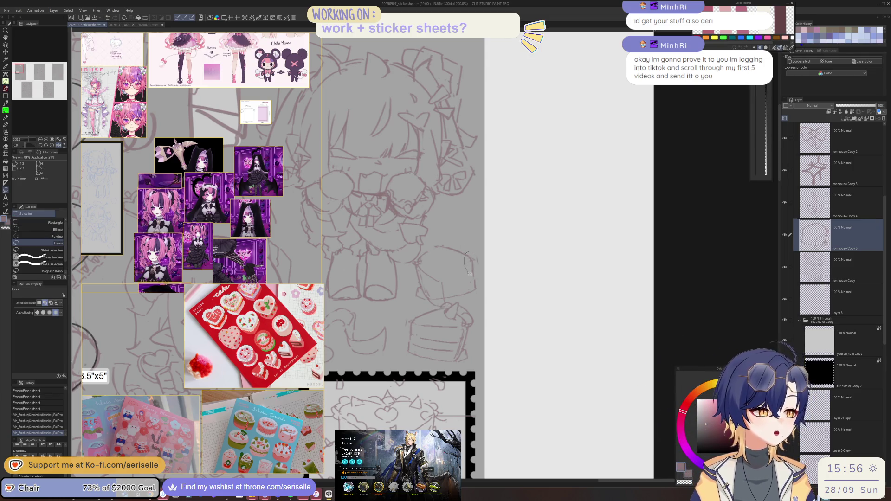
pyautogui.moveTo(493, 294)
pyautogui.mouseDown()
pyautogui.moveTo(484, 253)
pyautogui.moveTo(478, 281)
pyautogui.mouseUp()
pyautogui.hotkey('ctrl', 't')
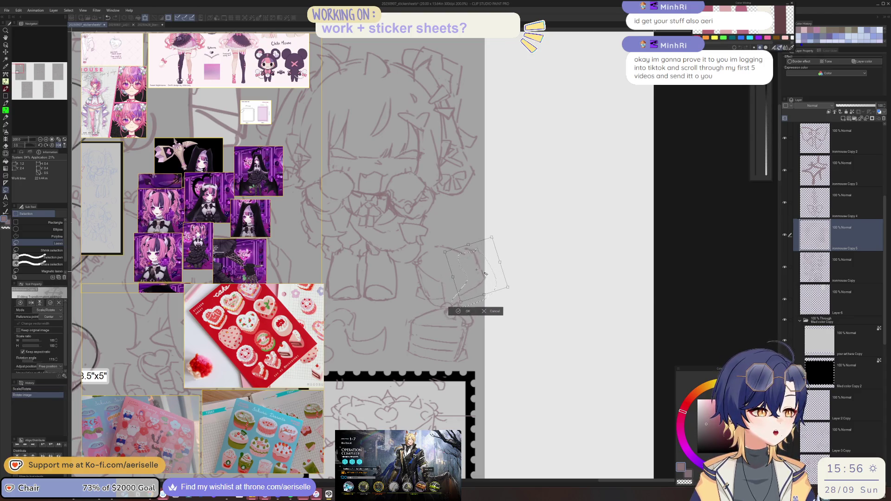
pyautogui.press('Return')
pyautogui.click(420, 310)
pyautogui.press('p')
# Step: Thicken the pen and redraw the line beside the chibi's arm, erasing stray marks
pyautogui.moveTo(424, 246)
pyautogui.mouseDown()
pyautogui.moveTo(446, 264)
pyautogui.moveTo(461, 255)
pyautogui.moveTo(453, 263)
pyautogui.moveTo(473, 301)
pyautogui.mouseUp()
pyautogui.press(']')
pyautogui.press(']')
pyautogui.press('e')
pyautogui.press('p')
pyautogui.moveTo(473, 258)
pyautogui.mouseDown()
pyautogui.moveTo(485, 267)
pyautogui.moveTo(464, 277)
pyautogui.moveTo(470, 289)
pyautogui.mouseUp()
pyautogui.press('e')
pyautogui.press('p')
# Step: Nudge the arm sketch strokes into place with the Move layer tool
pyautogui.press('m')
pyautogui.press('k')
pyautogui.moveTo(423, 251); pyautogui.dragTo(480, 267)
# Step: Erase a stray line near the chibi's legs
pyautogui.scroll(2, 480, 267)
pyautogui.scroll(6, 471, 277)
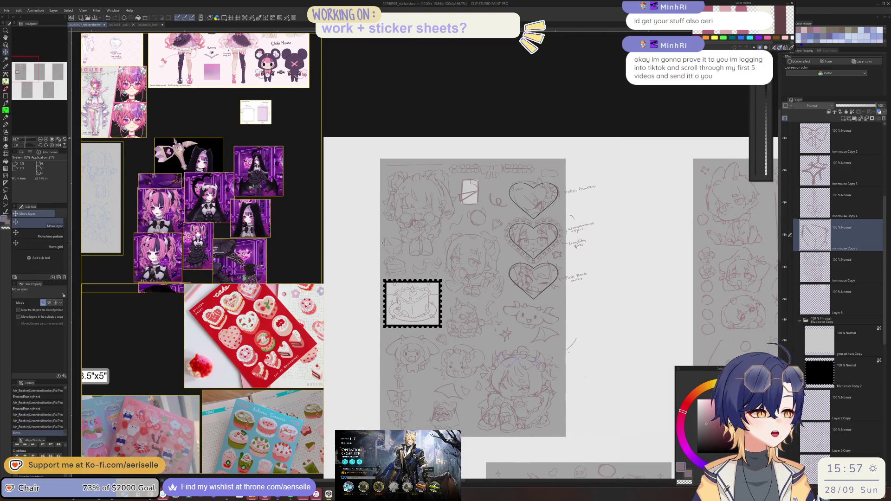
pyautogui.press('e')
pyautogui.moveTo(391, 266)
pyautogui.mouseDown()
pyautogui.moveTo(400, 246)
pyautogui.moveTo(394, 273)
pyautogui.moveTo(402, 278)
pyautogui.moveTo(425, 252)
pyautogui.moveTo(409, 290)
pyautogui.moveTo(384, 297)
pyautogui.mouseUp()
pyautogui.press('p')
pyautogui.press('e')
pyautogui.press('p')
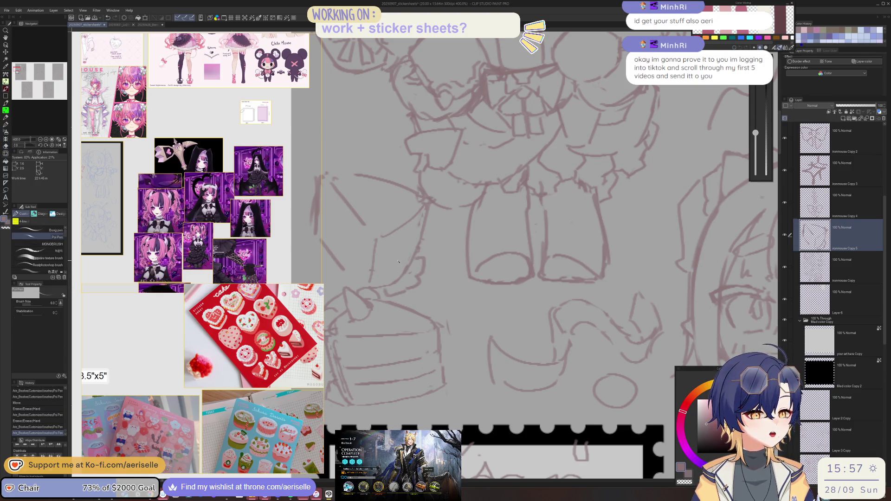
# Step: Try and undo a short leg stroke, then erase another line near the legs
pyautogui.hotkey('ctrl', 'z')
pyautogui.moveTo(409, 262)
pyautogui.mouseDown()
pyautogui.moveTo(381, 283)
pyautogui.moveTo(420, 260)
pyautogui.mouseUp()
pyautogui.hotkey('ctrl', 'z')
pyautogui.press('e')
pyautogui.press('p')
pyautogui.press('e')
pyautogui.moveTo(411, 304); pyautogui.dragTo(413, 286)
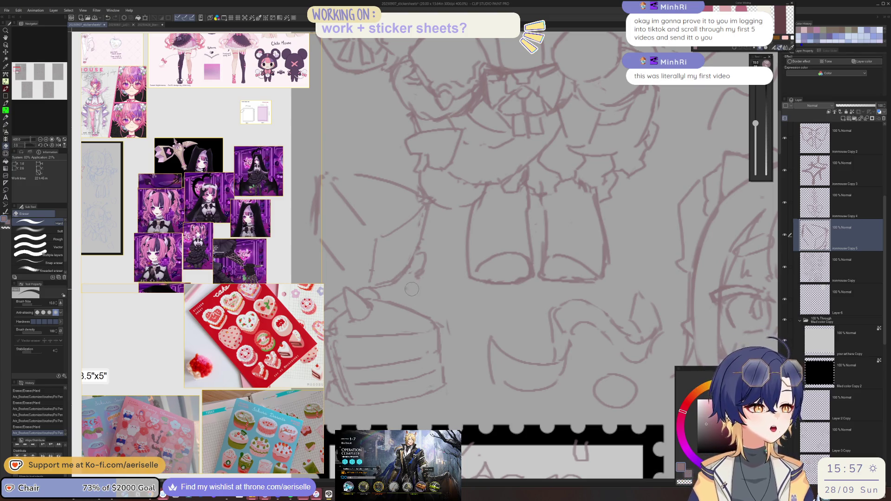
pyautogui.press('p')
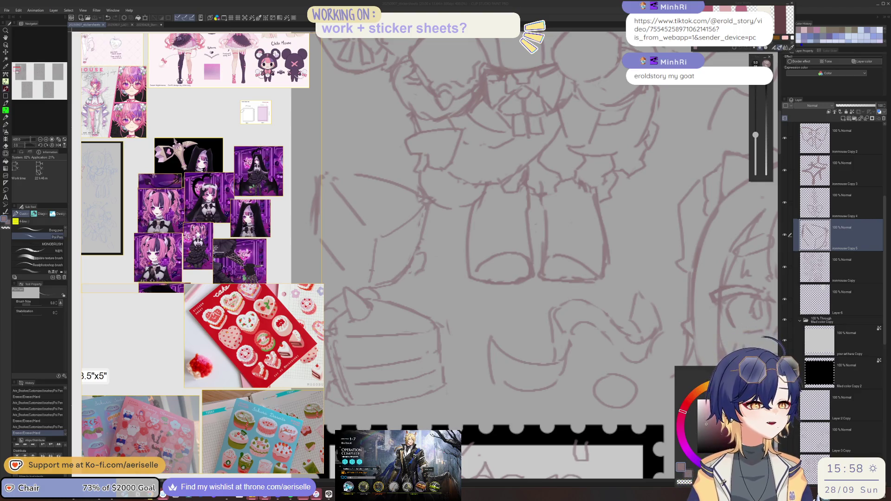
# Step: Mirror the canvas view and erase the cake slice's old lines and part of its outline
pyautogui.press('h')
pyautogui.press('e')
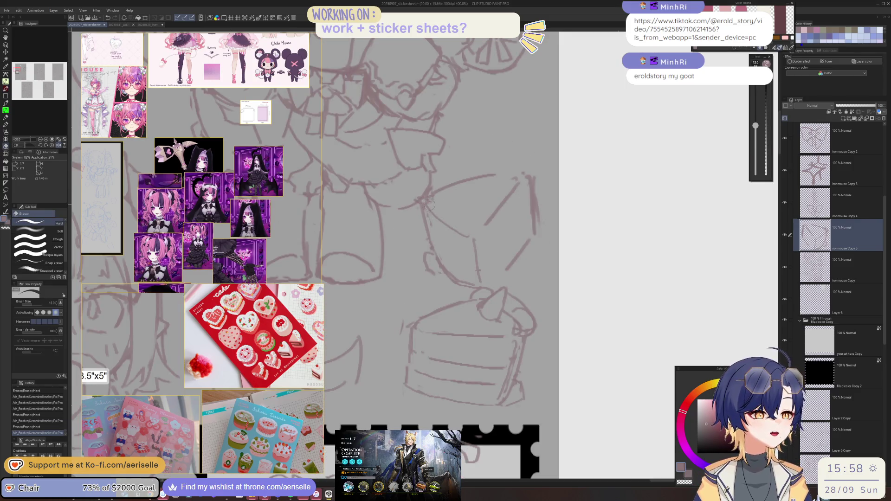
pyautogui.moveTo(430, 202); pyautogui.dragTo(464, 234)
pyautogui.press('p')
pyautogui.press('e')
pyautogui.press('p')
pyautogui.press('e')
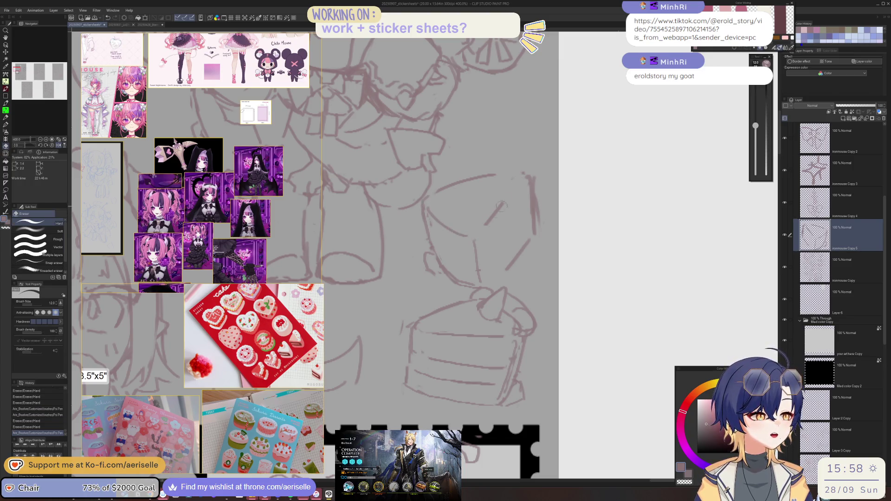
pyautogui.moveTo(503, 203)
pyautogui.mouseDown()
pyautogui.moveTo(519, 175)
pyautogui.moveTo(506, 246)
pyautogui.moveTo(543, 232)
pyautogui.moveTo(525, 178)
pyautogui.mouseUp()
pyautogui.press('p')
# Step: Lasso the selected cake slice strokes, shift them down-left, and deselect
pyautogui.press('m')
pyautogui.press('k')
pyautogui.moveTo(543, 216)
pyautogui.mouseDown()
pyautogui.moveTo(538, 207)
pyautogui.moveTo(524, 228)
pyautogui.moveTo(529, 244)
pyautogui.mouseUp()
pyautogui.hotkey('ctrl', 'd')
# Step: Redraw the cake slice's edge and side lines and clean up its lower lines
pyautogui.press('e')
pyautogui.press('p')
pyautogui.moveTo(529, 179)
pyautogui.mouseDown()
pyautogui.moveTo(533, 251)
pyautogui.moveTo(533, 232)
pyautogui.mouseUp()
pyautogui.press('e')
pyautogui.press('p')
pyautogui.moveTo(529, 180)
pyautogui.mouseDown()
pyautogui.moveTo(527, 245)
pyautogui.moveTo(500, 280)
pyautogui.mouseUp()
pyautogui.press('e')
pyautogui.moveTo(470, 239)
pyautogui.mouseDown()
pyautogui.moveTo(484, 281)
pyautogui.moveTo(450, 288)
pyautogui.moveTo(479, 288)
pyautogui.mouseUp()
# Step: Draw a layer line across the slice and redraw its vertical edge
pyautogui.press('p')
pyautogui.press('e')
pyautogui.press('p')
pyautogui.moveTo(526, 242); pyautogui.dragTo(495, 284)
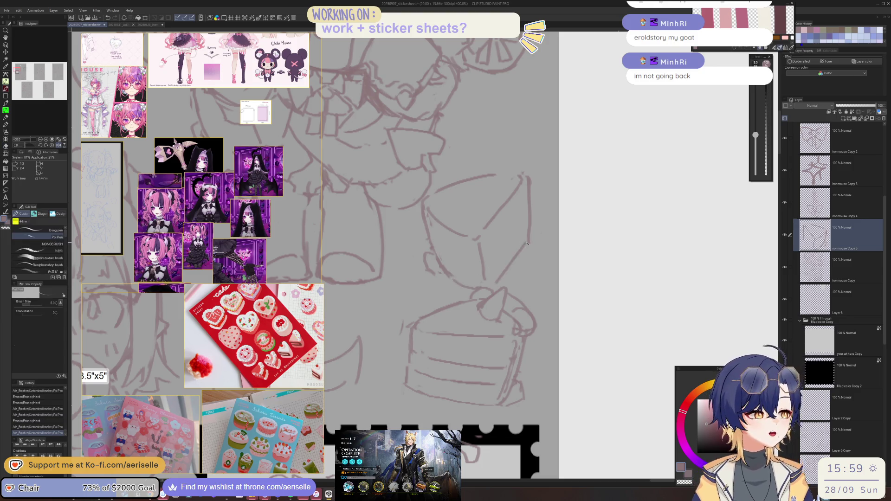
pyautogui.press('e')
pyautogui.moveTo(531, 189); pyautogui.dragTo(528, 242)
pyautogui.press('p')
pyautogui.moveTo(529, 196); pyautogui.dragTo(528, 241)
pyautogui.hotkey('ctrl', 'z')
pyautogui.moveTo(528, 194); pyautogui.dragTo(529, 241)
# Step: Unmirror the canvas view and redraw a short line on the chibi sketch
pyautogui.press('h')
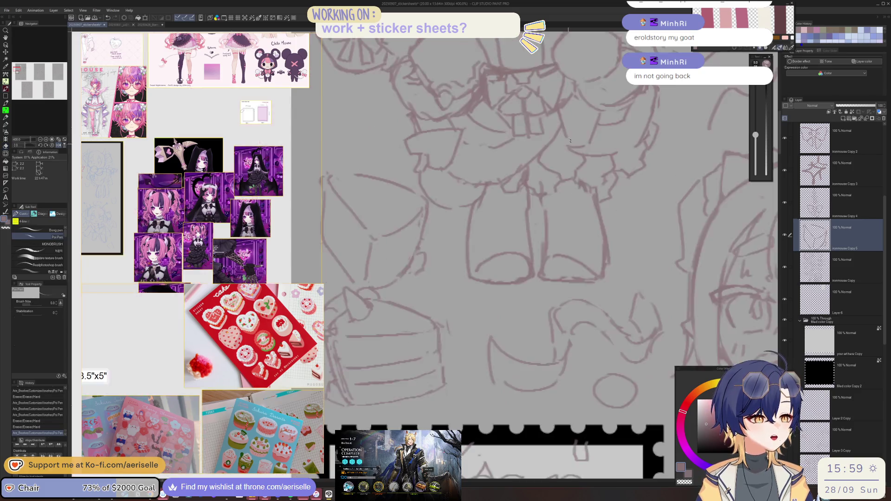
pyautogui.scroll(-4, 569, 147)
pyautogui.scroll(1, 424, 192)
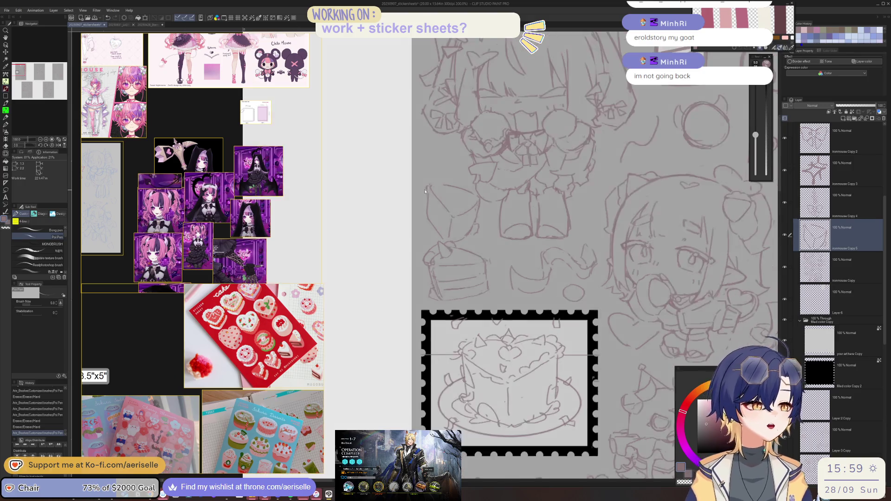
pyautogui.scroll(4, 424, 191)
pyautogui.moveTo(423, 183)
pyautogui.mouseDown()
pyautogui.moveTo(418, 227)
pyautogui.moveTo(351, 348)
pyautogui.moveTo(420, 273)
pyautogui.mouseUp()
# Step: Mirror the view again, try and undo an upward stroke several times, then zoom out
pyautogui.press('h')
pyautogui.hotkey('ctrl', 'z')
pyautogui.moveTo(356, 371); pyautogui.dragTo(427, 279)
pyautogui.hotkey('ctrl', 'z')
pyautogui.hotkey('ctrl', 'z')
pyautogui.moveTo(356, 347); pyautogui.dragTo(423, 257)
pyautogui.hotkey('ctrl', 'z')
pyautogui.moveTo(349, 352)
pyautogui.mouseDown()
pyautogui.moveTo(426, 239)
pyautogui.moveTo(345, 358)
pyautogui.moveTo(383, 334)
pyautogui.moveTo(429, 273)
pyautogui.mouseUp()
pyautogui.hotkey('ctrl', 'z')
pyautogui.hotkey('ctrl', '-')
pyautogui.hotkey('ctrl', '-')
pyautogui.hotkey('ctrl', '-')
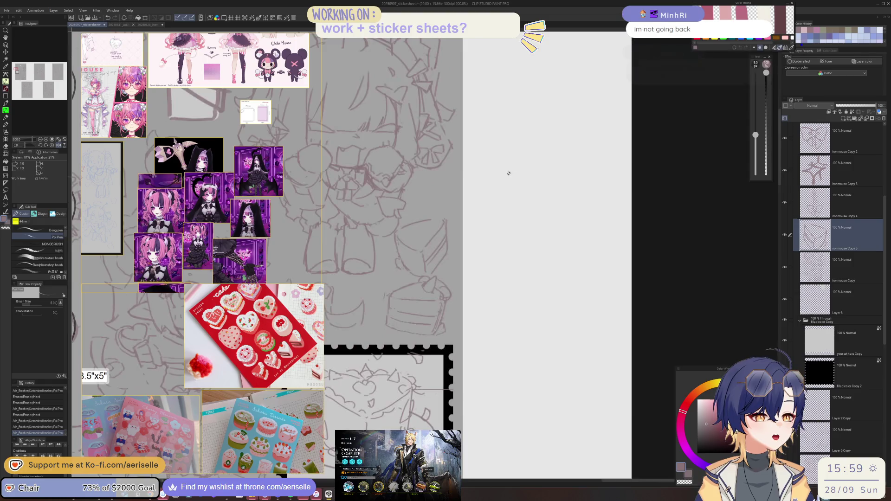
pyautogui.moveTo(91, 52)
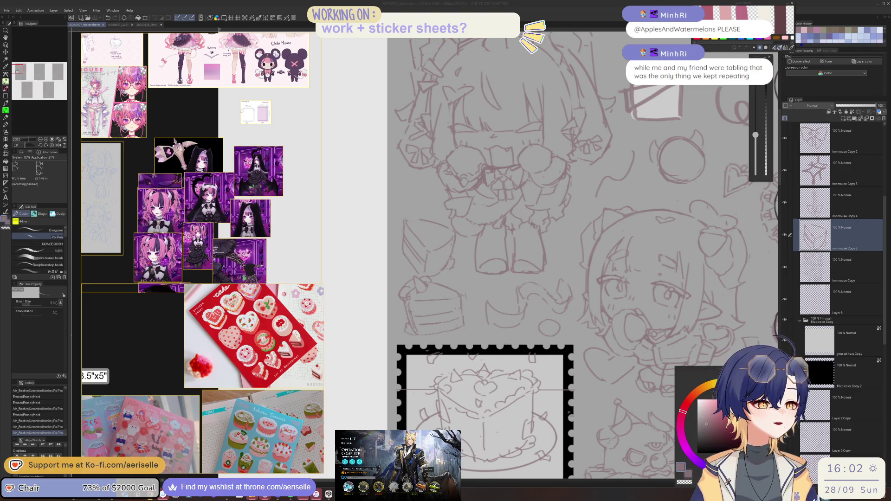
# Step: Move the strokes near the chibi's left side down-left
pyautogui.click(442, 264)
pyautogui.press('k')
pyautogui.moveTo(442, 264); pyautogui.dragTo(387, 302)
pyautogui.scroll(5, 387, 302)
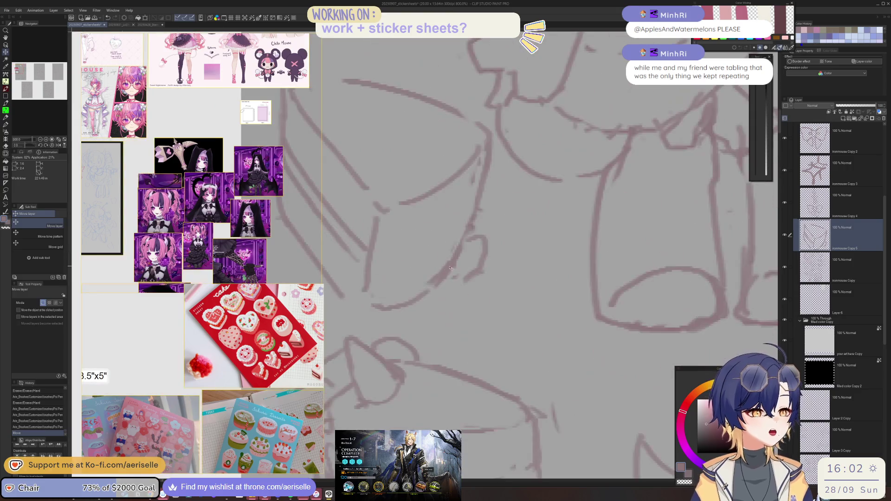
# Step: Add a pen stroke, a small curl and a curved stroke to the sketch, undoing the last
pyautogui.press('p')
pyautogui.moveTo(450, 297)
pyautogui.mouseDown()
pyautogui.moveTo(455, 260)
pyautogui.moveTo(469, 275)
pyautogui.moveTo(429, 269)
pyautogui.moveTo(395, 297)
pyautogui.moveTo(373, 300)
pyautogui.moveTo(364, 324)
pyautogui.mouseUp()
pyautogui.scroll(-3, 475, 153)
pyautogui.moveTo(443, 217)
pyautogui.mouseDown()
pyautogui.moveTo(485, 184)
pyautogui.moveTo(488, 201)
pyautogui.moveTo(436, 237)
pyautogui.mouseUp()
pyautogui.moveTo(453, 189)
pyautogui.mouseDown()
pyautogui.moveTo(459, 194)
pyautogui.moveTo(457, 182)
pyautogui.mouseUp()
pyautogui.hotkey('ctrl', 'z')
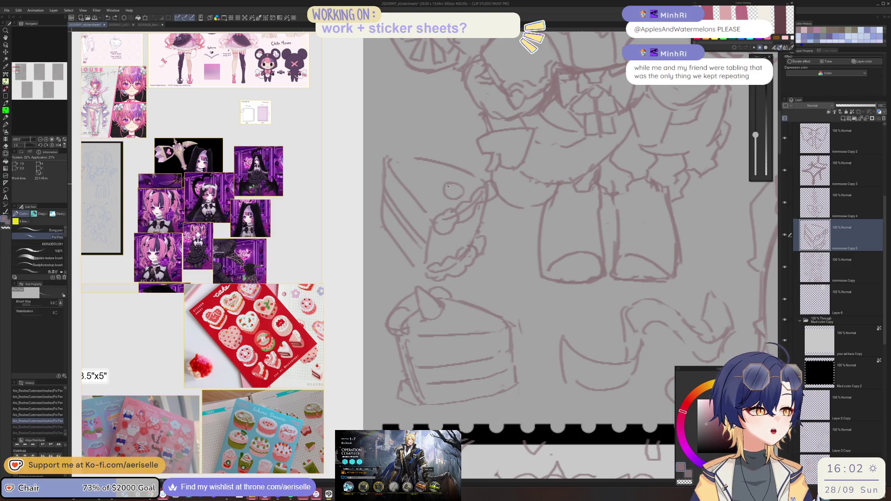
# Step: Erase the stray line near the cake and lasso the stroke beside the cake doodle
pyautogui.press('e')
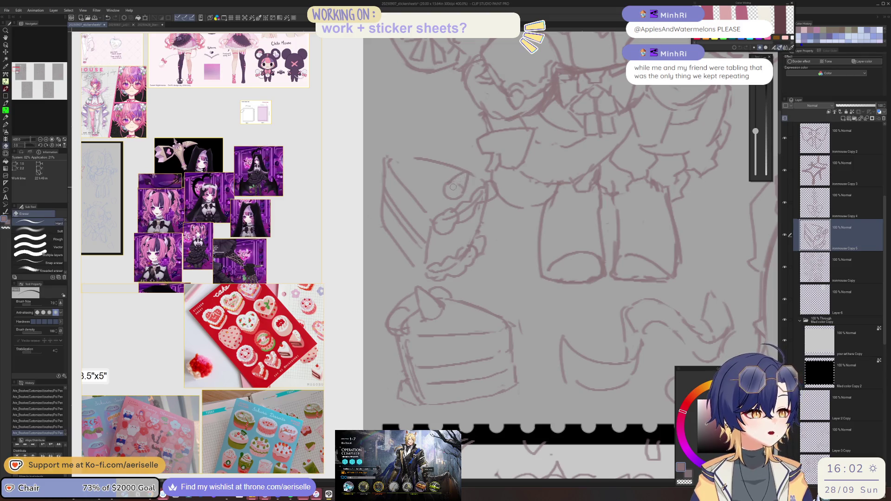
pyautogui.moveTo(467, 171); pyautogui.dragTo(459, 175)
pyautogui.press('m')
pyautogui.moveTo(422, 149)
pyautogui.mouseDown()
pyautogui.moveTo(454, 172)
pyautogui.moveTo(466, 161)
pyautogui.moveTo(468, 181)
pyautogui.mouseUp()
# Step: Drop the moved stroke's selection and erase part of the cake-slice line
pyautogui.press('k')
pyautogui.click(382, 195)
pyautogui.scroll(3, 425, 216)
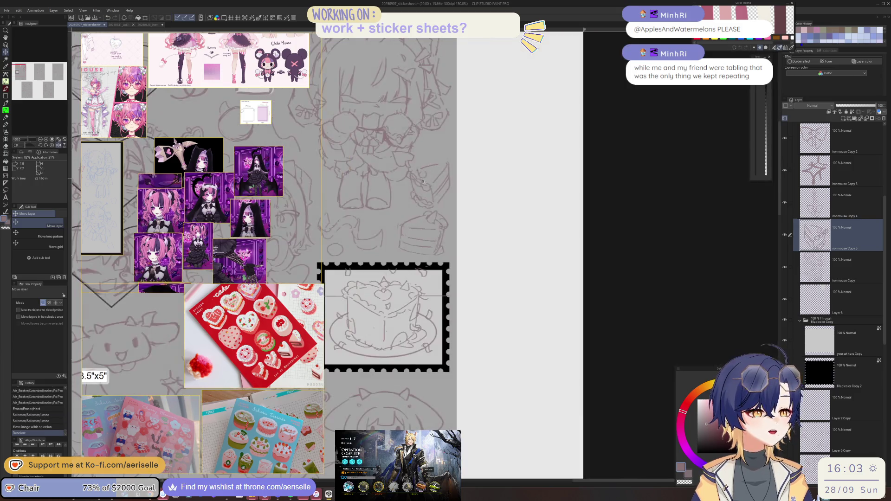
pyautogui.press('e')
pyautogui.moveTo(424, 216); pyautogui.dragTo(418, 245)
# Step: Draw four new sketch lines on the cake slice doodle
pyautogui.press('p')
pyautogui.moveTo(412, 194); pyautogui.dragTo(419, 248)
pyautogui.moveTo(437, 208); pyautogui.dragTo(449, 221)
pyautogui.moveTo(383, 225); pyautogui.dragTo(407, 216)
pyautogui.moveTo(385, 222)
pyautogui.mouseDown()
pyautogui.moveTo(404, 214)
pyautogui.moveTo(392, 220)
pyautogui.moveTo(399, 258)
pyautogui.moveTo(452, 297)
pyautogui.mouseUp()
# Step: Enlarge the eraser and sketch a new cream outline on the cake, undoing a failed attempt
pyautogui.press('e')
pyautogui.press(']')
pyautogui.scroll(-5, 446, 260)
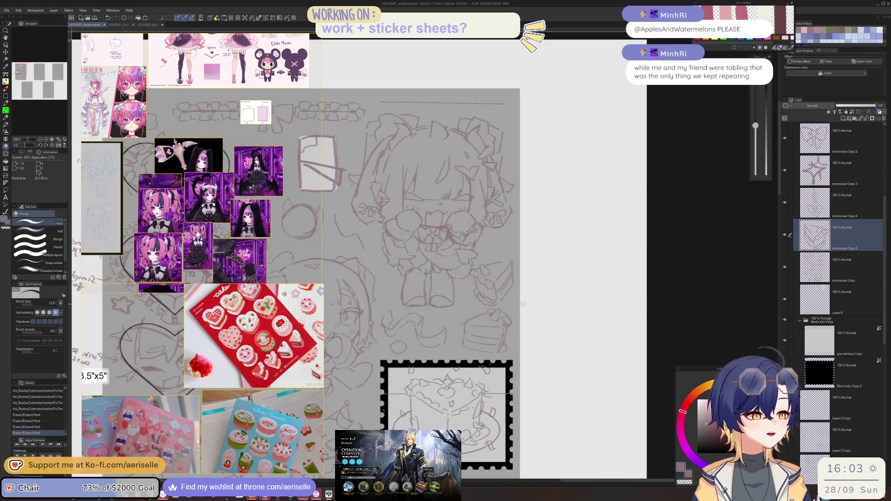
pyautogui.scroll(5, 445, 222)
pyautogui.press('p')
pyautogui.moveTo(390, 188)
pyautogui.mouseDown()
pyautogui.moveTo(413, 174)
pyautogui.moveTo(441, 237)
pyautogui.mouseUp()
pyautogui.hotkey('ctrl', 'z')
pyautogui.moveTo(385, 168); pyautogui.dragTo(434, 218)
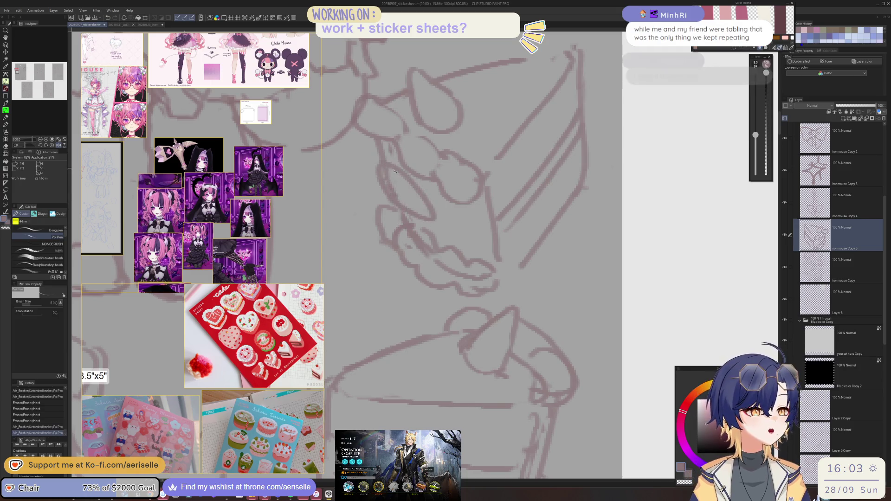
# Step: Erase the new stroke and redraw the cream dollop outline with a thinner pen
pyautogui.press('e')
pyautogui.moveTo(381, 171); pyautogui.dragTo(418, 209)
pyautogui.press('p')
pyautogui.moveTo(378, 173); pyautogui.dragTo(402, 216)
pyautogui.hotkey('ctrl', 'z')
pyautogui.press('[')
pyautogui.moveTo(377, 173)
pyautogui.mouseDown()
pyautogui.moveTo(415, 214)
pyautogui.moveTo(475, 228)
pyautogui.mouseUp()
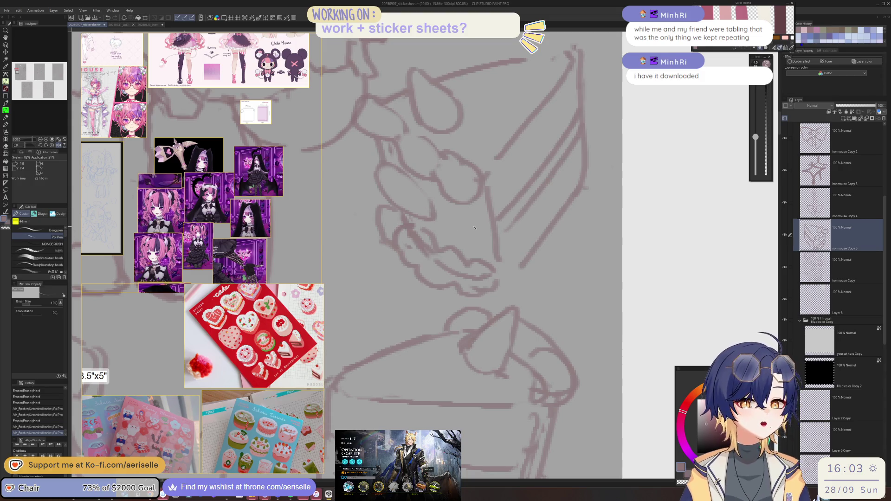
pyautogui.scroll(-10, 463, 209)
pyautogui.scroll(10, 395, 208)
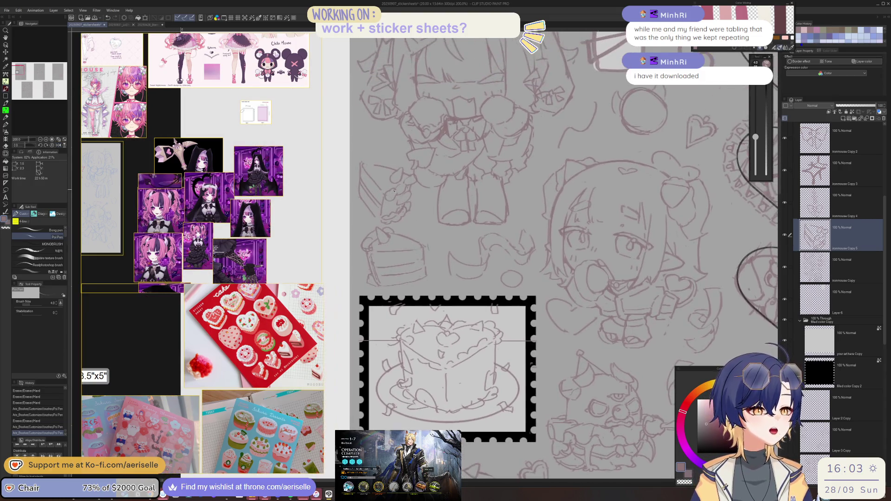